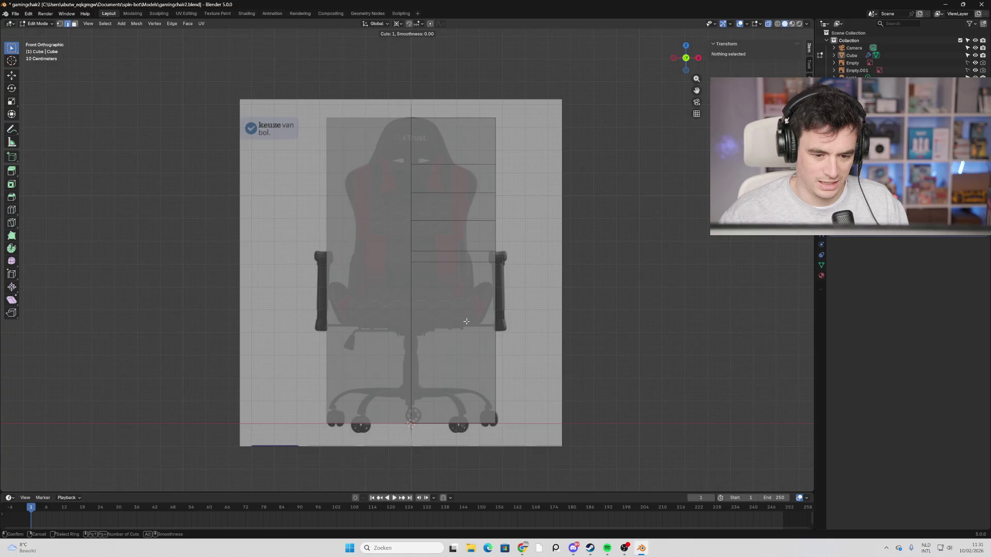
Slide two new horizontal edge loops up to the seat line and select the block's top-right corner.
drag(476, 345, 479, 290)
key(ctrl+r)
mouse_move(478, 347)
mouse_down()
mouse_move(487, 278)
mouse_move(484, 299)
mouse_move(482, 290)
mouse_up()
click(455, 350)
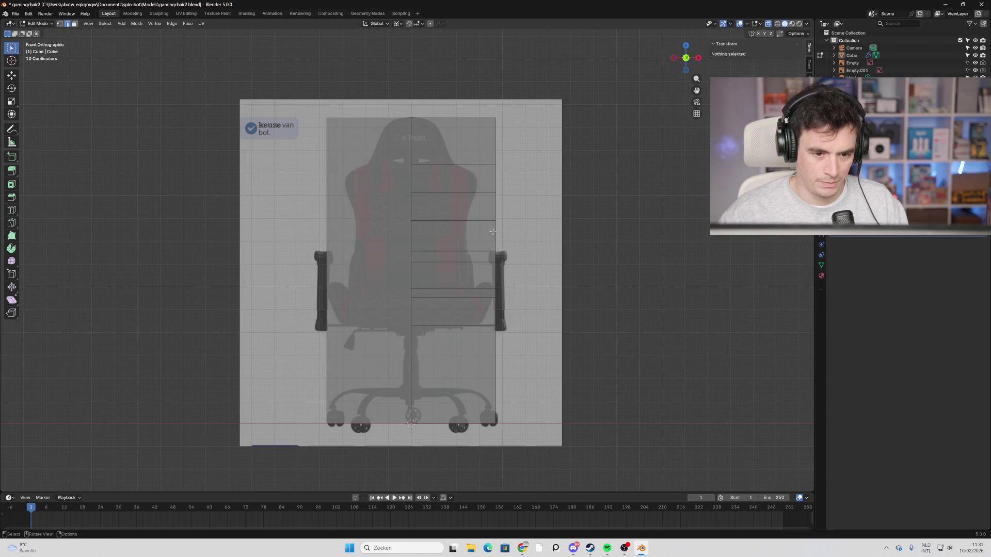
drag(508, 107, 476, 132)
Switch to vertex select and move the top corner vertex inward to taper the backrest.
click(498, 127)
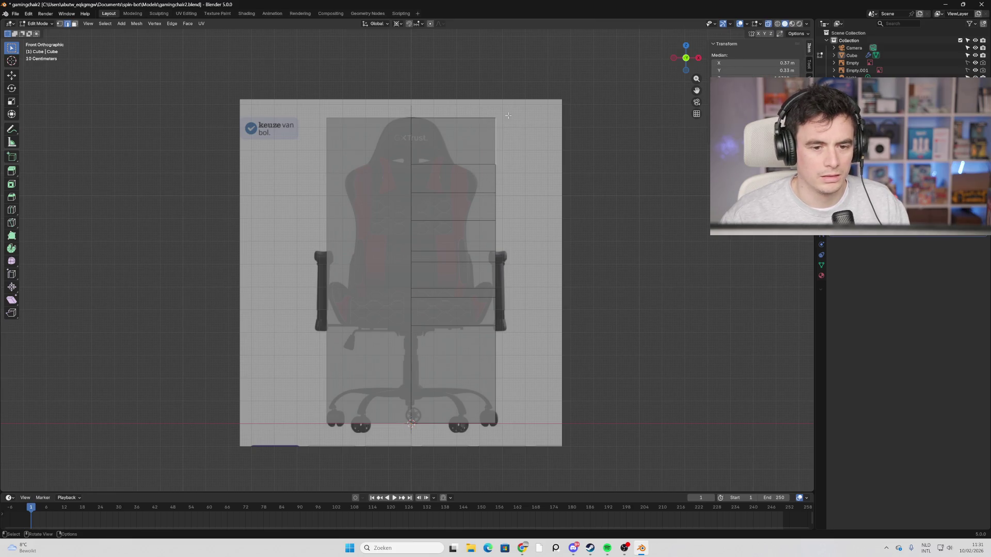
click(506, 110)
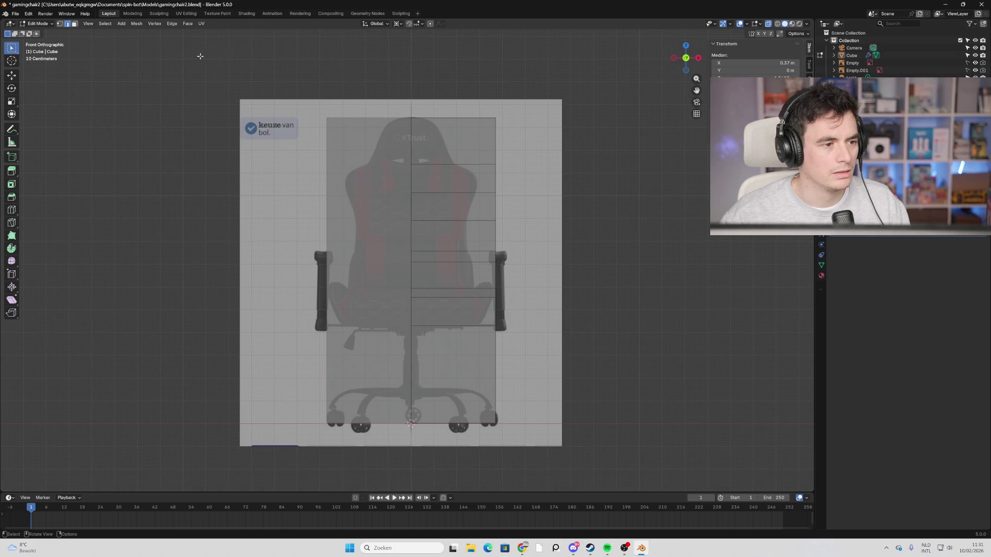
click(59, 24)
key(g)
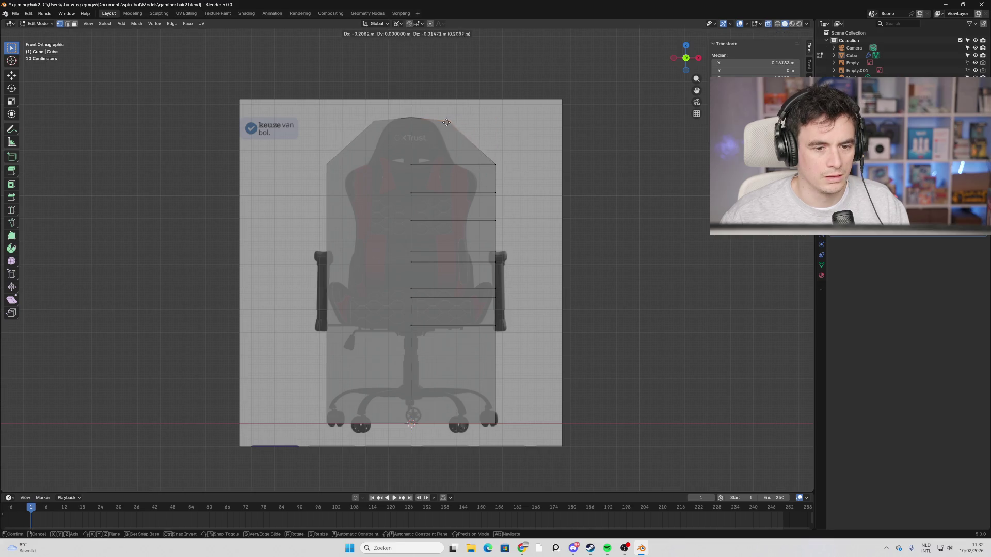
click(430, 124)
Move the four backrest side vertices onto the reference backrest outline.
click(495, 164)
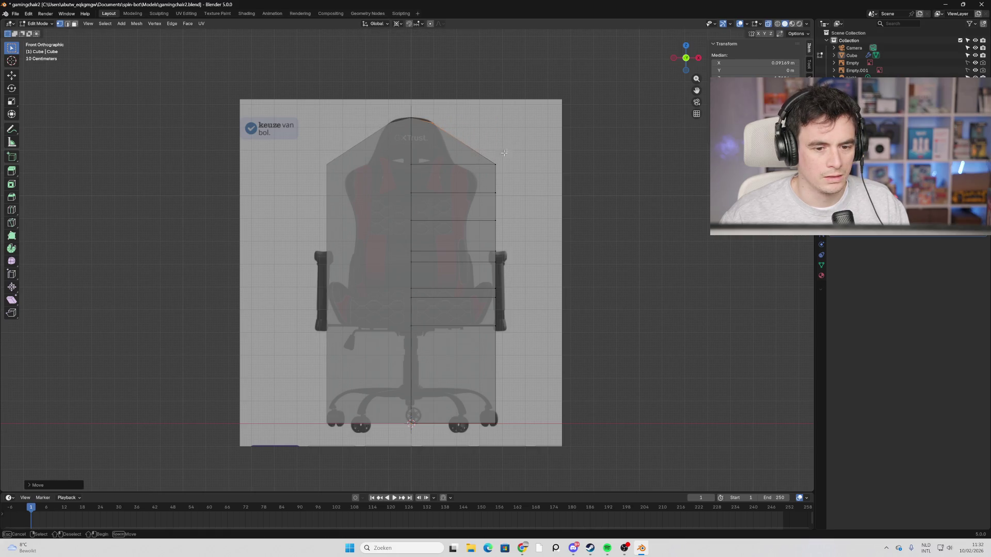
key(g)
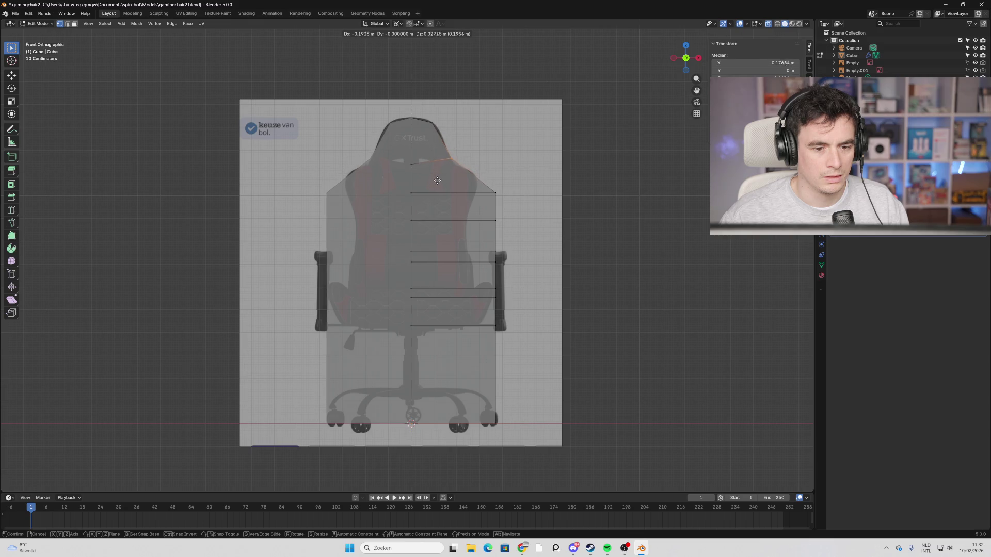
click(470, 187)
click(495, 220)
key(g)
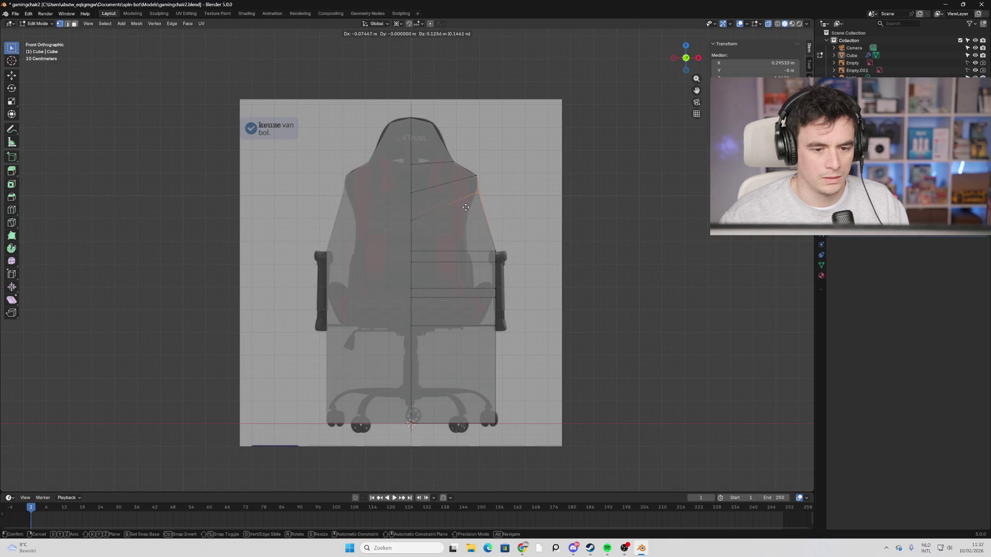
click(464, 206)
click(495, 252)
key(g)
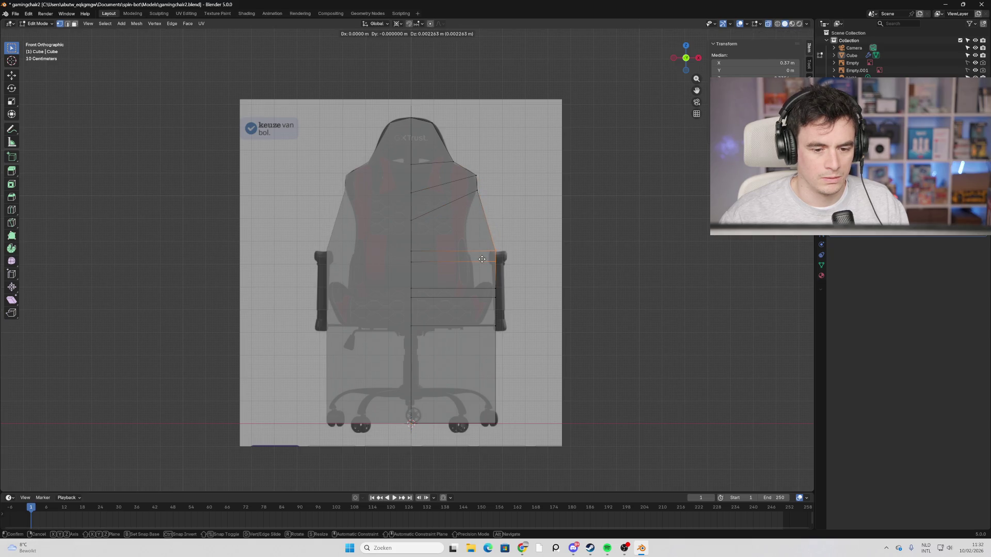
click(454, 252)
click(468, 245)
key(g)
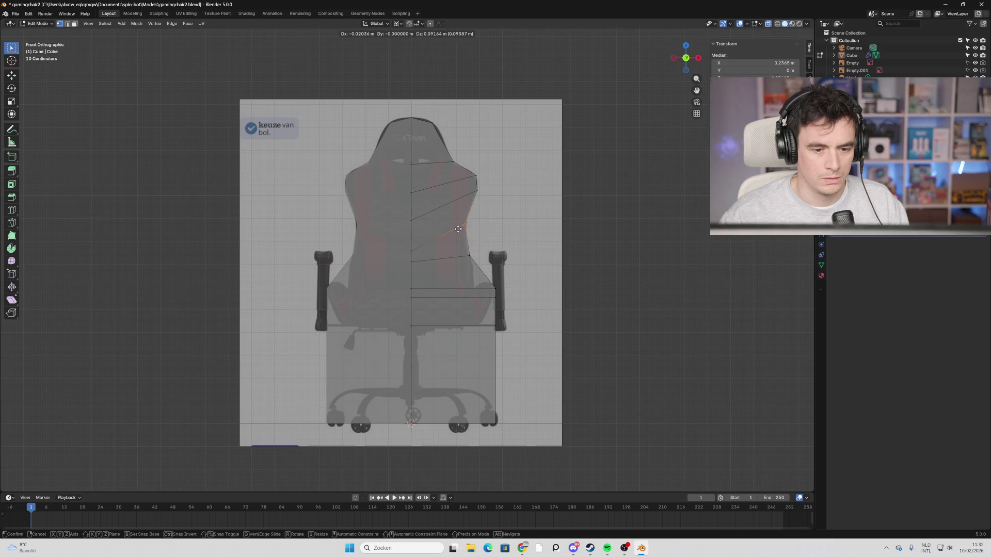
click(459, 228)
Pull the seat-corner vertex inward and add an edge loop across the seat.
click(490, 290)
key(g)
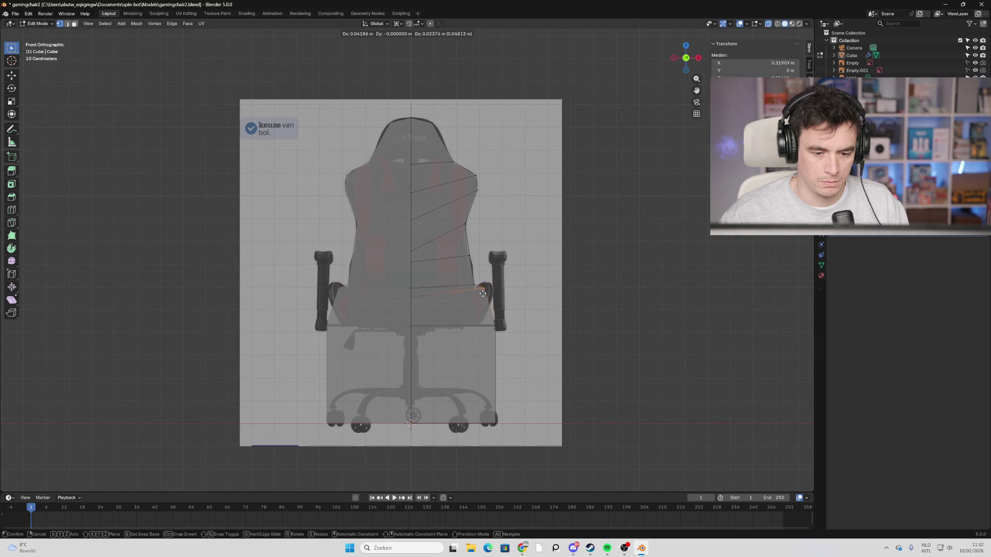
click(475, 297)
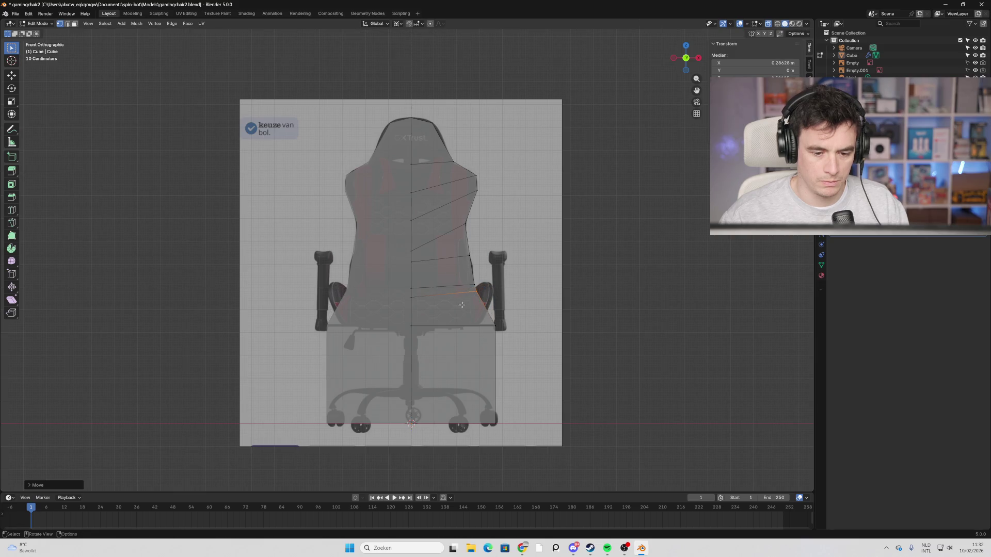
key(ctrl+r)
click(473, 307)
click(483, 302)
Move the seat's right-end vertex onto the reference seat outline.
click(480, 311)
key(g)
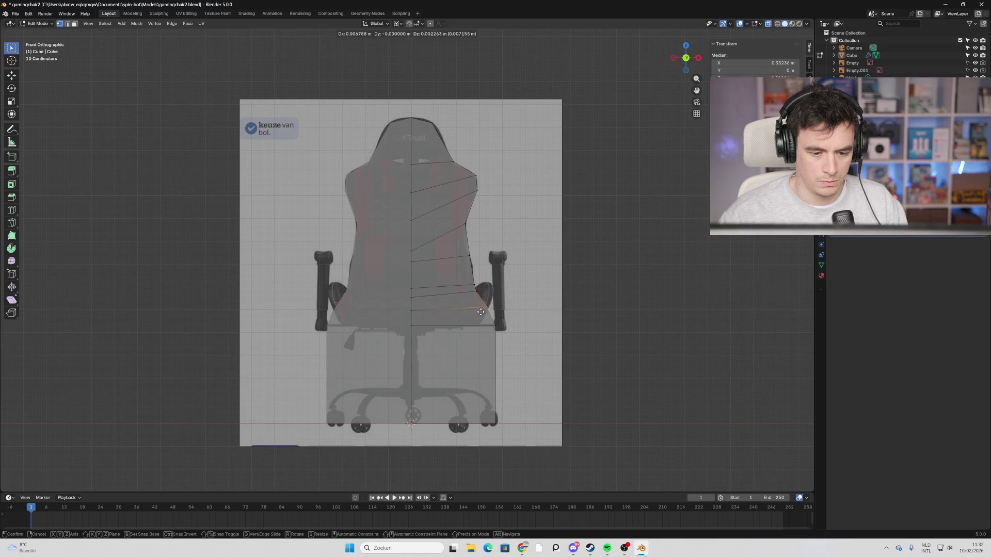
click(485, 298)
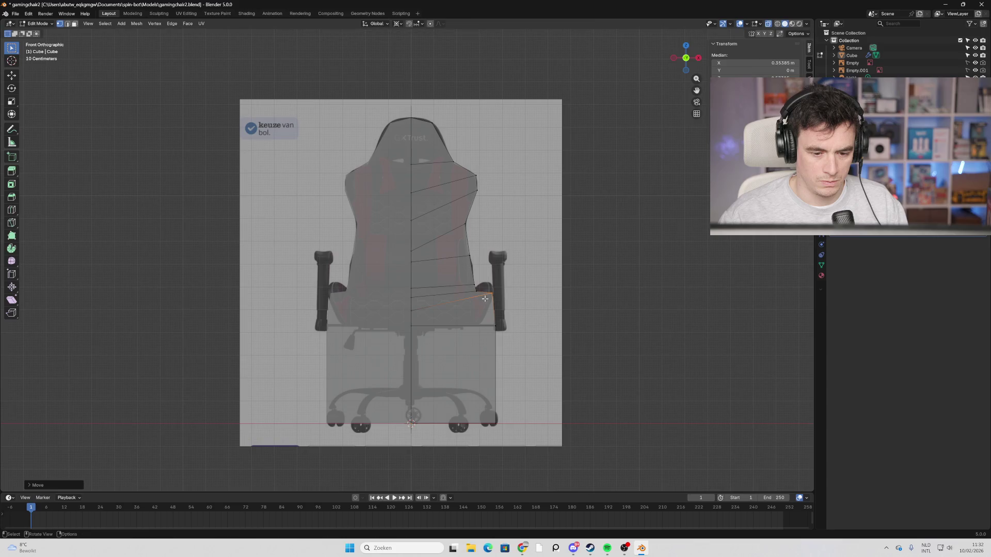
click(493, 328)
key(g)
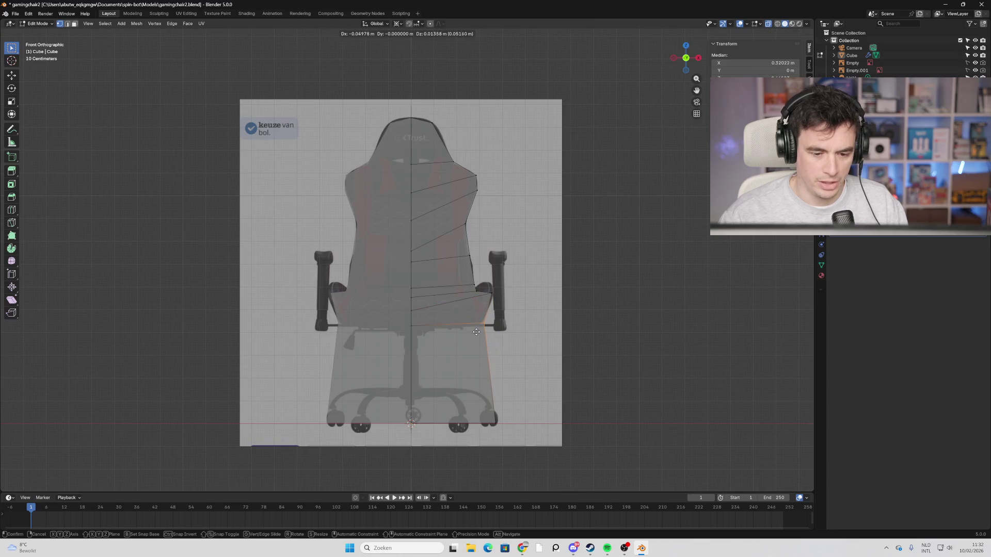
right_click(475, 332)
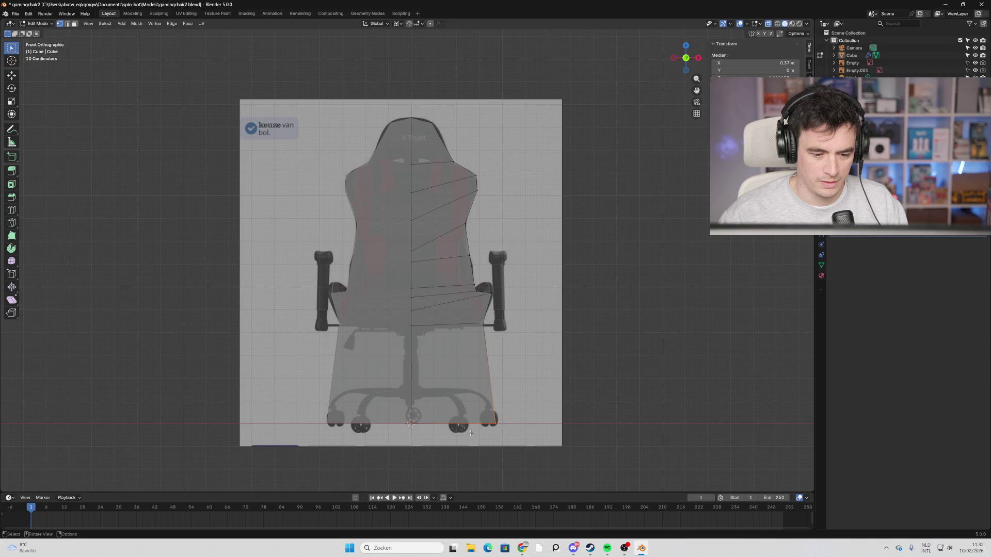
Pull the lower side inward into a thin stem and slide a new seat loop's vertex beside the armrest.
key(g)
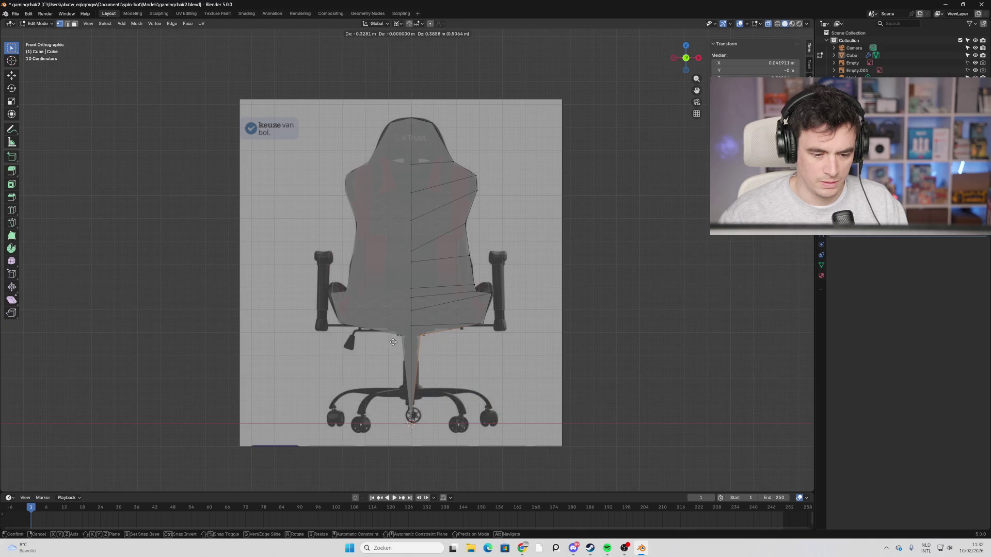
click(392, 343)
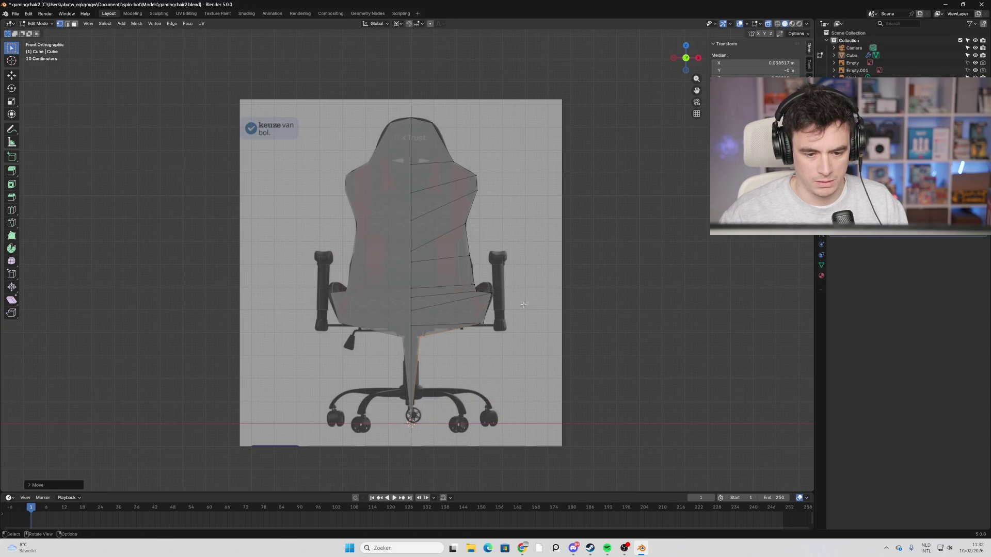
click(475, 298)
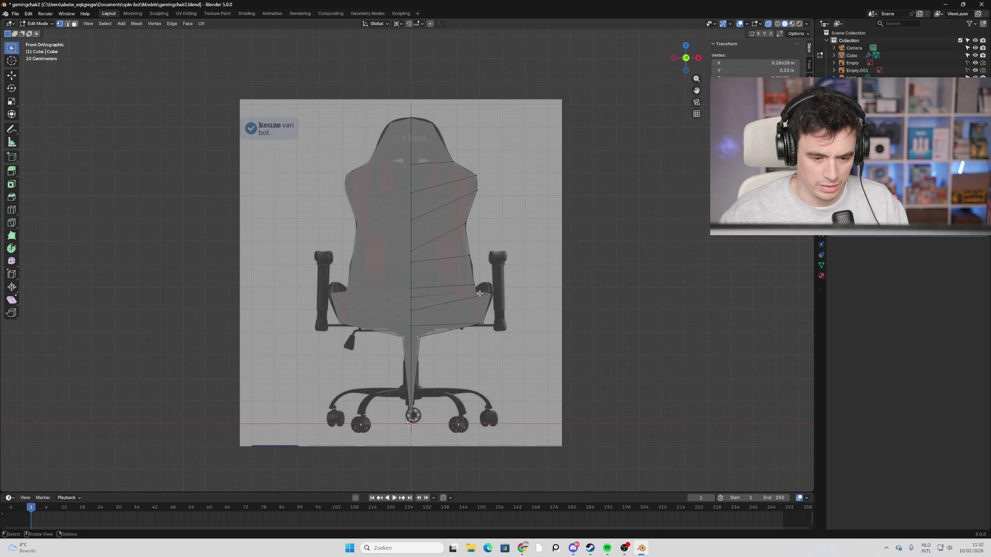
alt+click(479, 293)
key(g)
key(g)
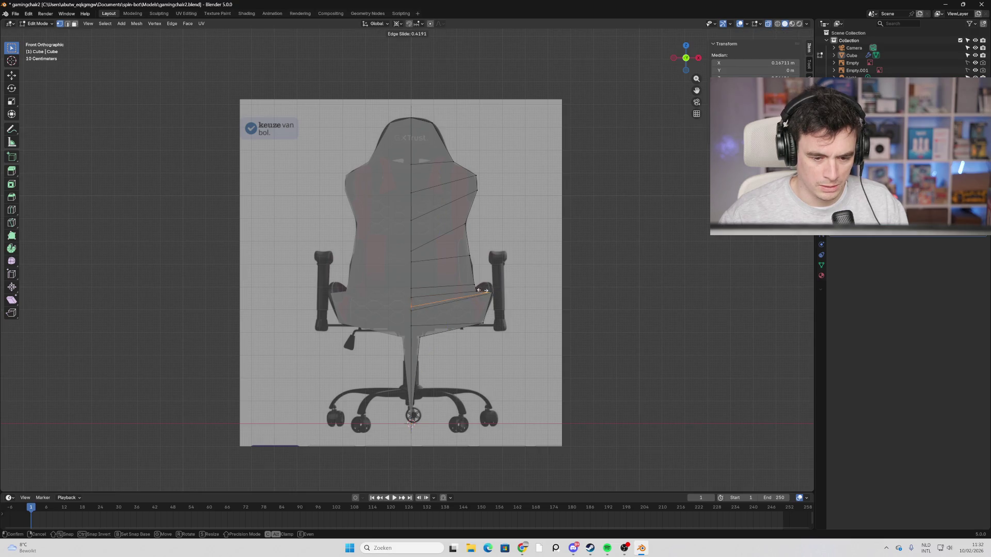
click(479, 291)
drag(484, 289, 486, 289)
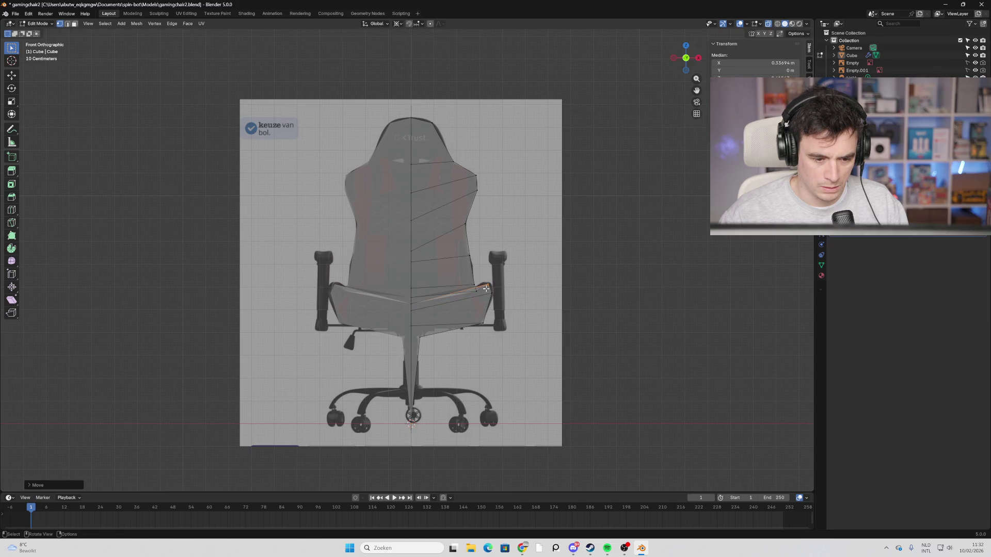
click(698, 58)
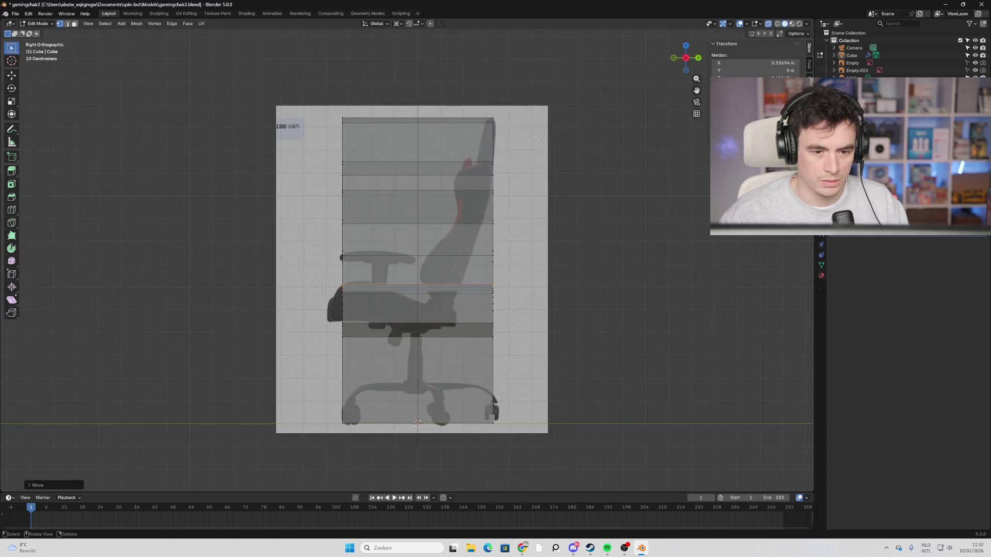
In side view, move the front column of vertices above the seat back behind the seat.
drag(348, 113, 301, 155)
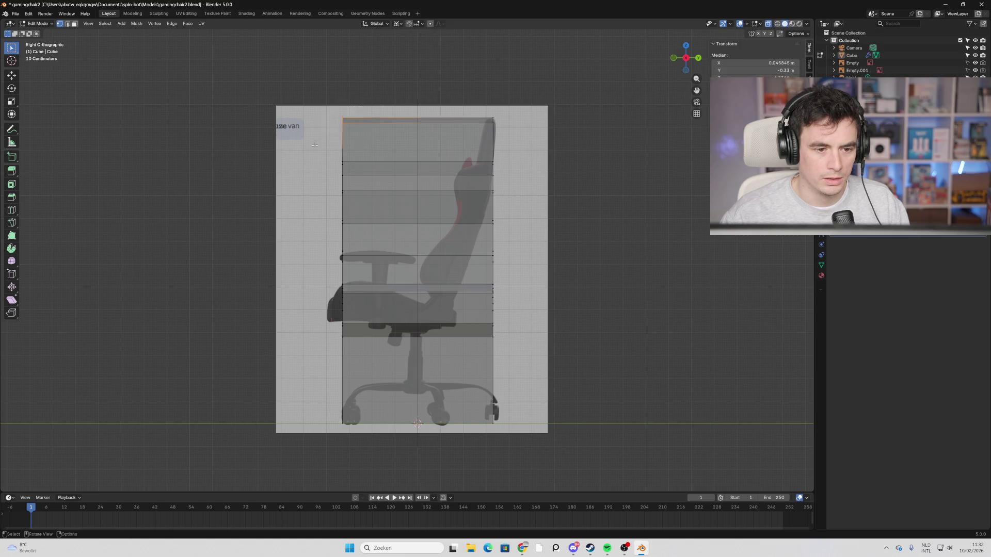
key(g)
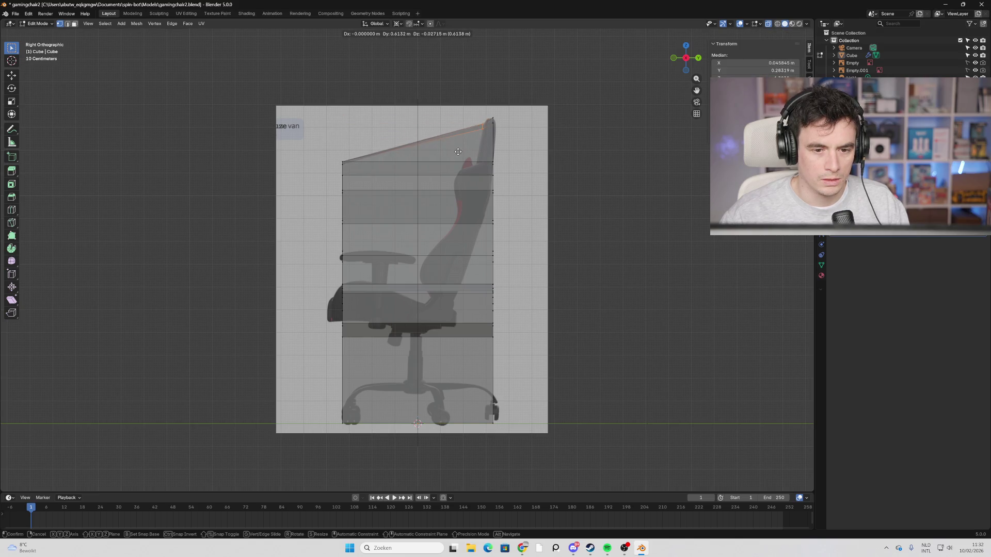
key(Escape)
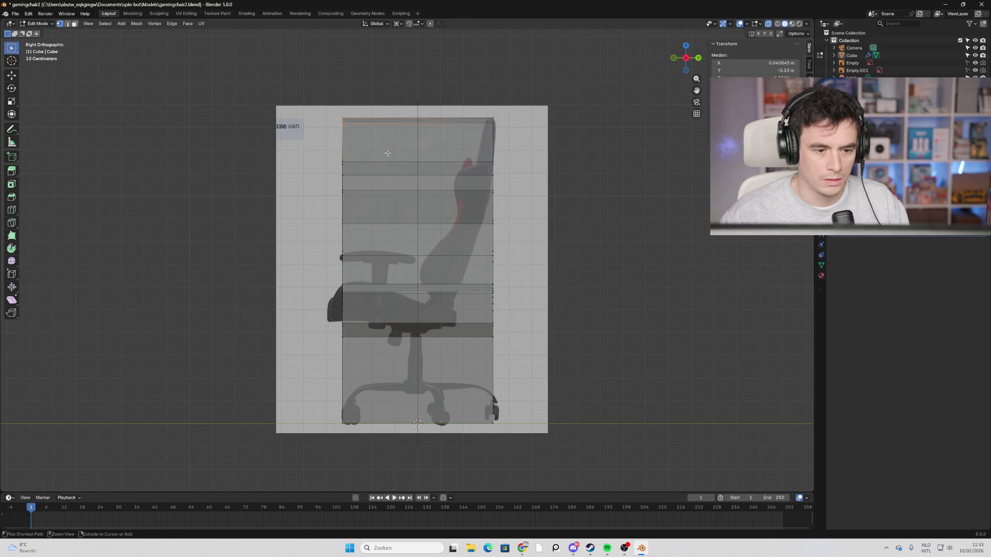
mouse_move(369, 108)
mouse_down()
mouse_move(316, 272)
mouse_move(305, 450)
mouse_up()
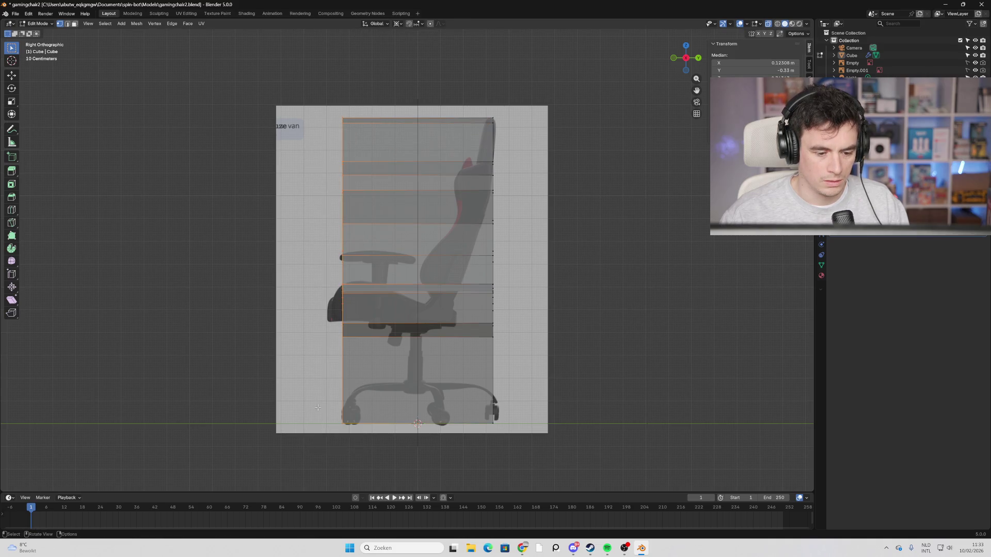
click(391, 132)
mouse_move(388, 91)
mouse_down()
mouse_move(327, 284)
mouse_move(325, 358)
mouse_move(333, 270)
mouse_up()
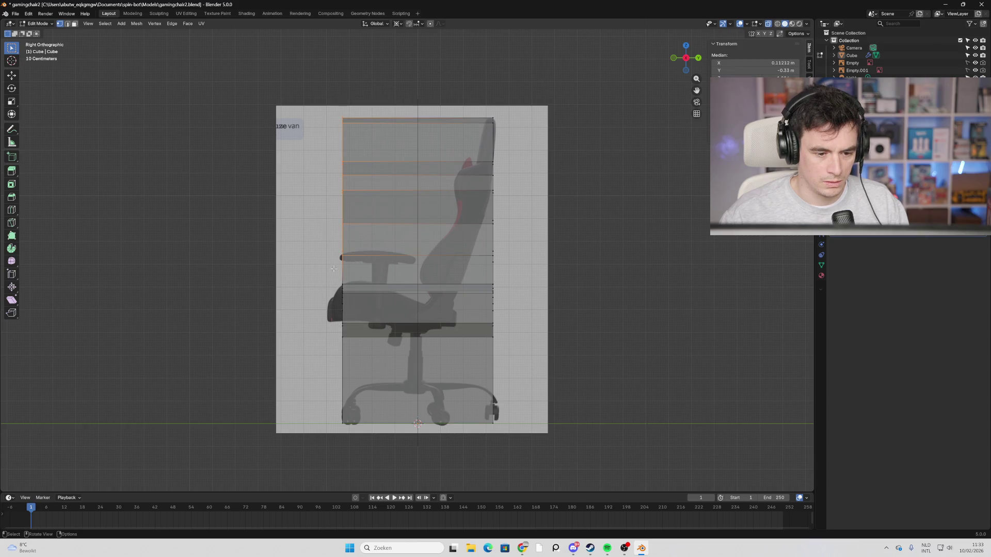
key(g)
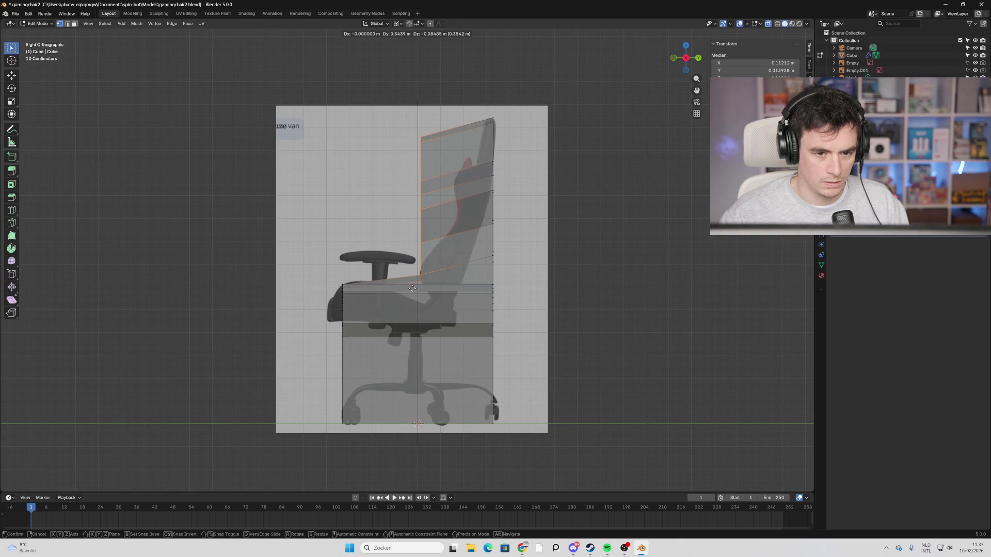
click(412, 288)
click(450, 131)
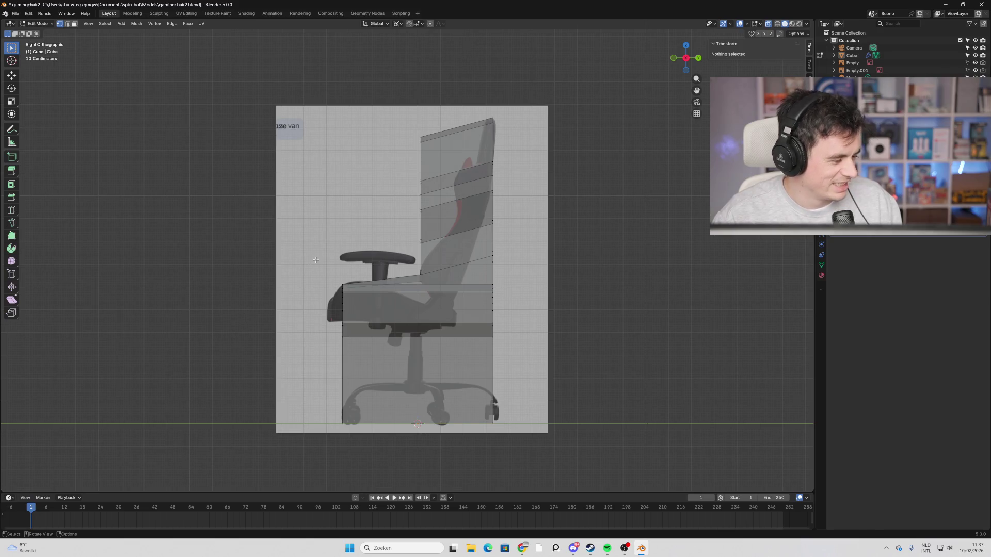
Drag the backrest vertices in side view to trace the reference's slimmer, curved backrest.
drag(420, 147, 473, 131)
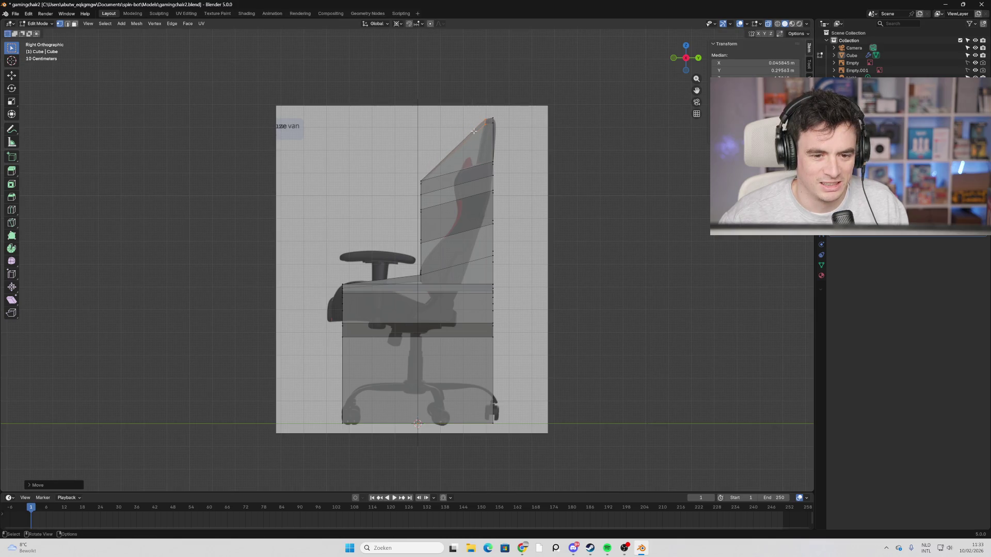
mouse_move(421, 181)
mouse_down()
mouse_move(467, 172)
mouse_move(459, 134)
mouse_move(464, 177)
mouse_move(451, 174)
mouse_move(452, 213)
mouse_move(468, 176)
mouse_move(453, 179)
mouse_move(468, 178)
mouse_up()
shift+click(457, 213)
drag(455, 214, 448, 230)
drag(413, 261, 418, 262)
mouse_move(491, 192)
mouse_down()
mouse_move(476, 207)
mouse_move(489, 200)
mouse_move(479, 264)
mouse_move(464, 271)
mouse_move(469, 262)
mouse_up()
click(482, 305)
Slide the seat-top edge under the backrest and slant the back edge beneath the seat.
mouse_move(482, 304)
mouse_down()
mouse_move(447, 307)
mouse_move(504, 303)
mouse_move(479, 345)
mouse_up()
key(g)
click(430, 339)
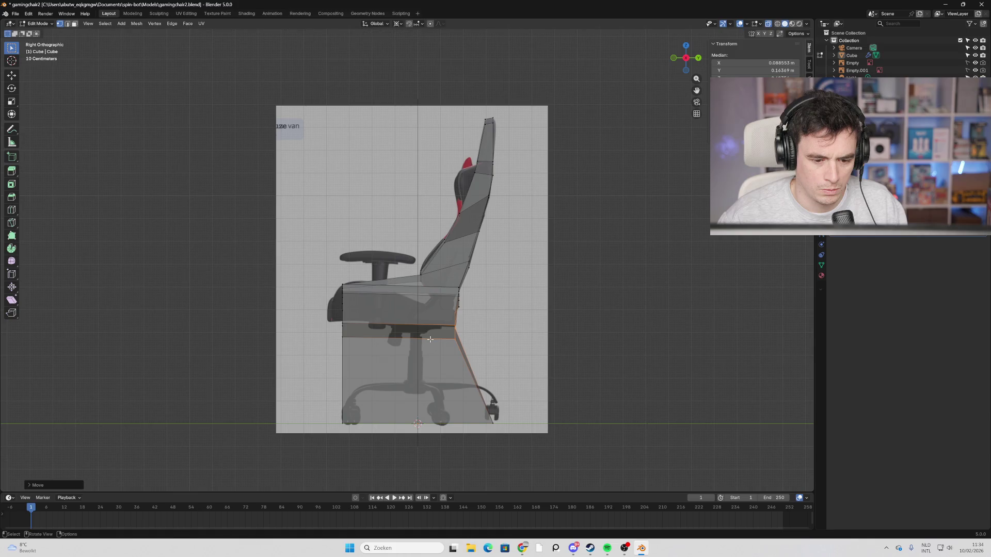
click(452, 311)
key(g)
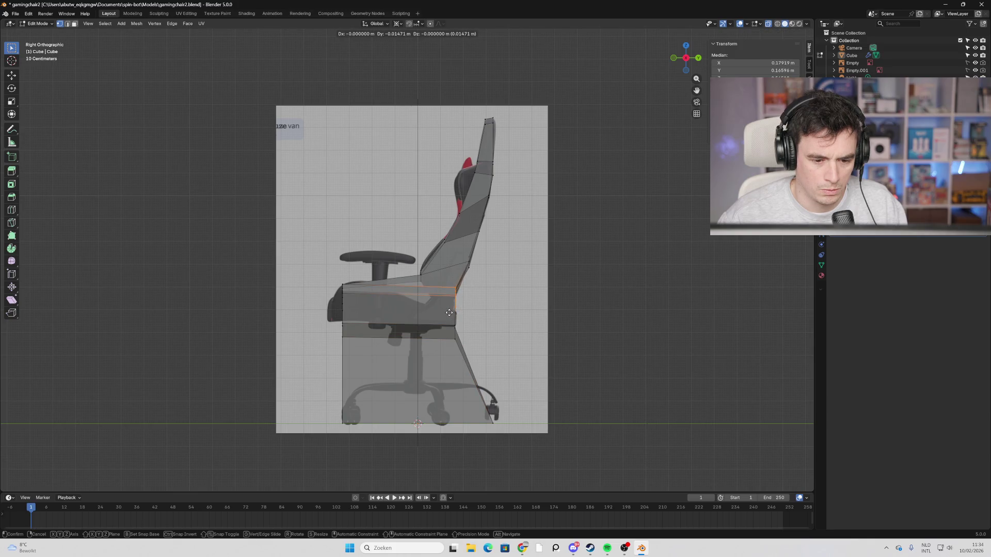
click(449, 313)
key(g)
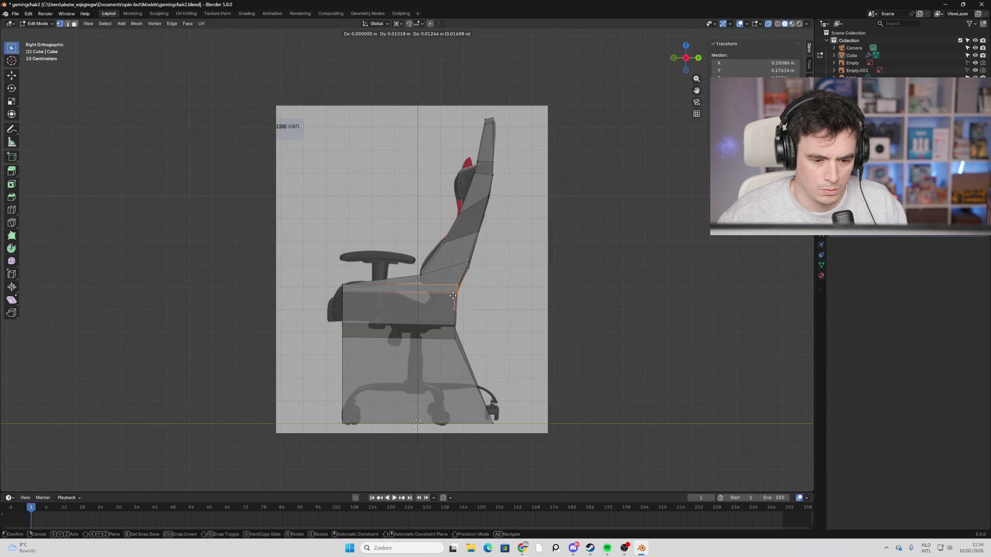
click(452, 296)
Round the seat's front corner and flatten its underside to match the reference cushion.
click(453, 333)
key(g)
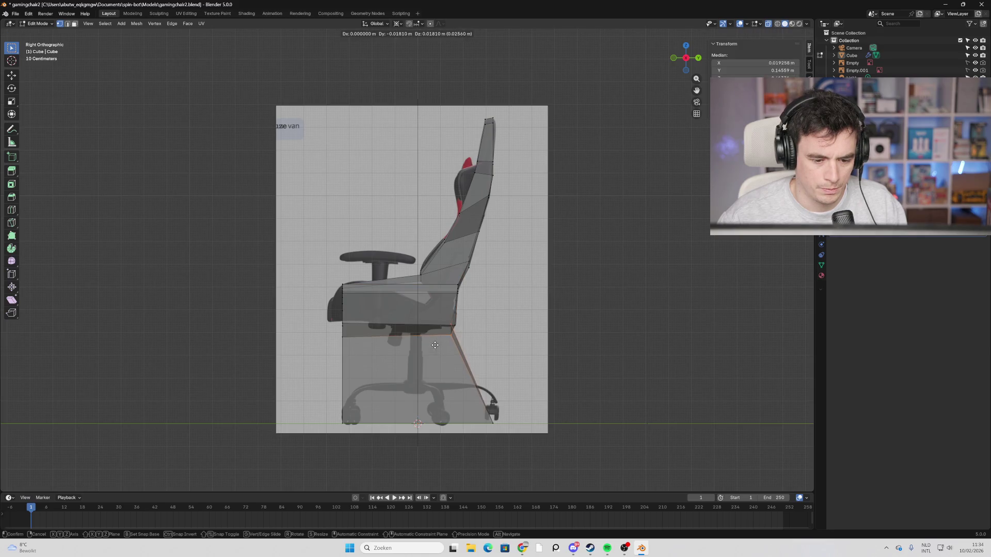
click(451, 337)
click(451, 336)
drag(451, 336, 441, 327)
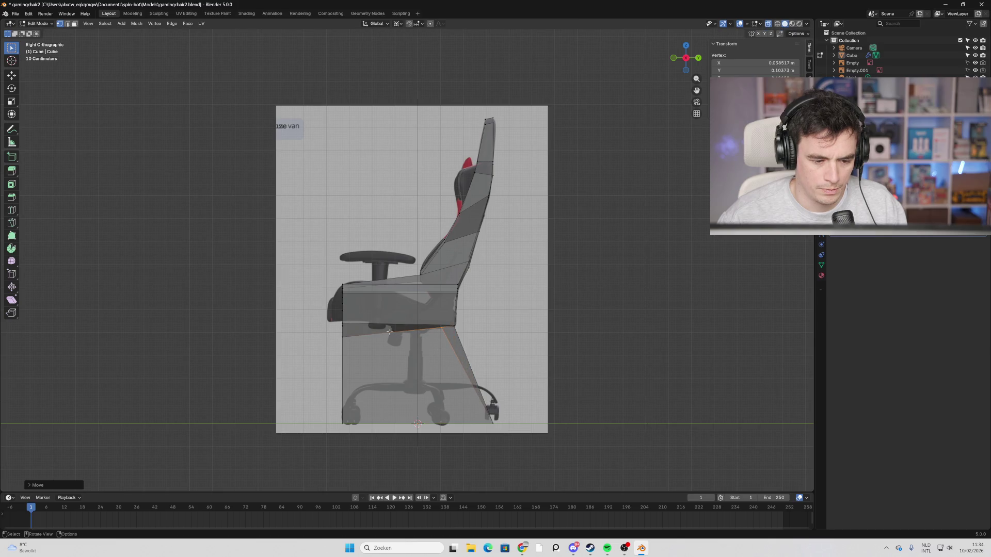
drag(342, 337, 345, 323)
drag(347, 287, 348, 305)
click(342, 323)
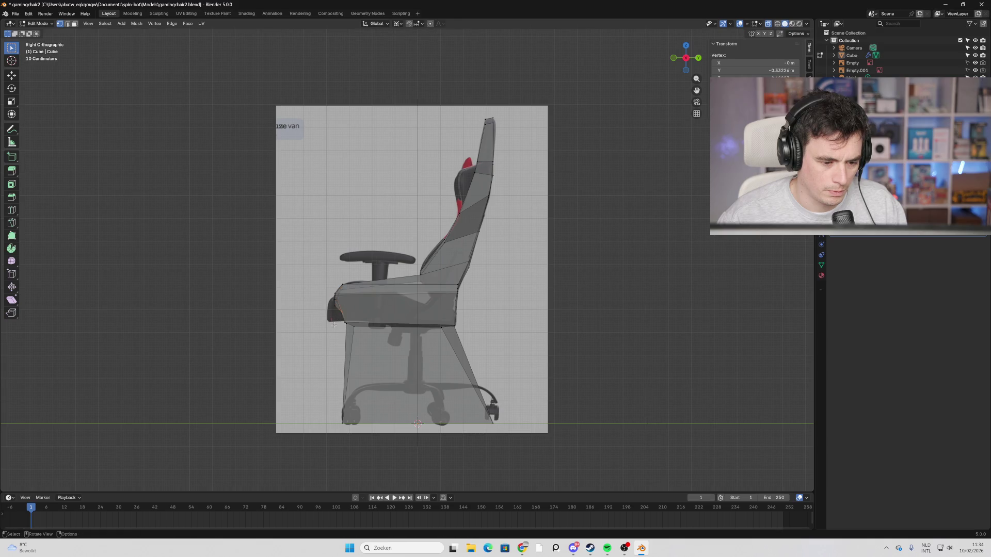
Reposition the seat-front vertex, shifting it and then lowering it.
right_click(318, 312)
key(Escape)
key(g)
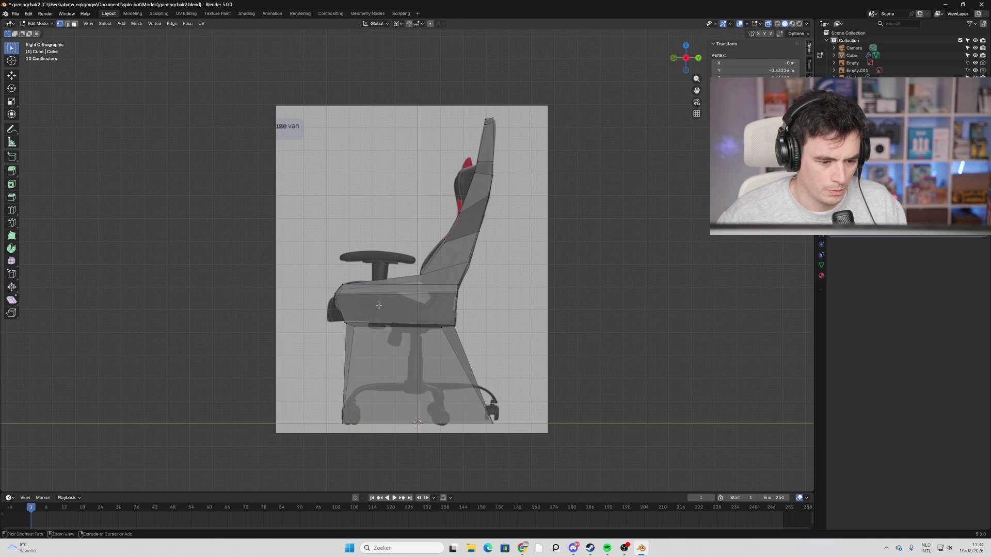
click(326, 328)
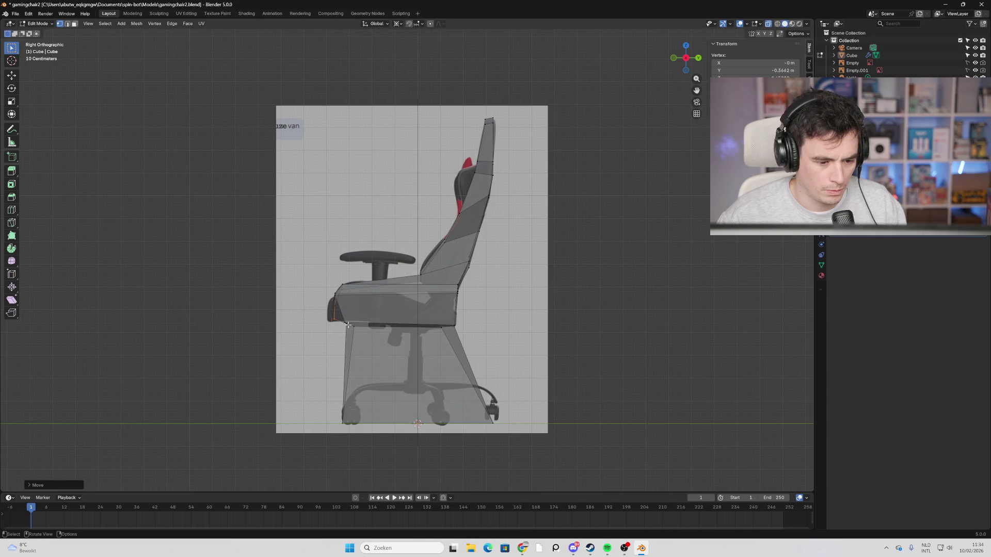
key(g)
click(352, 411)
Pull the lower block's bottom-left and bottom tip vertices up under the seat.
click(351, 412)
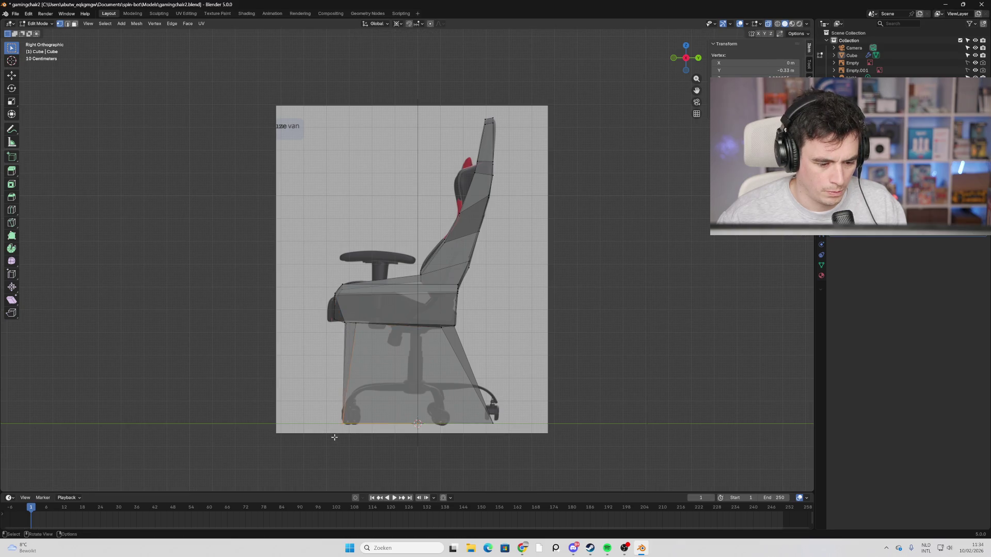
key(g)
click(396, 347)
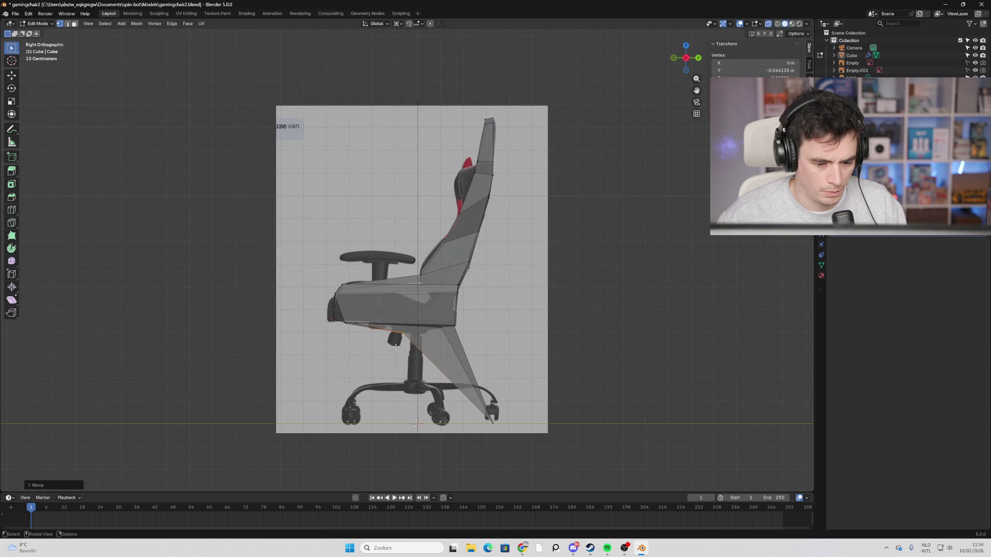
click(498, 415)
key(g)
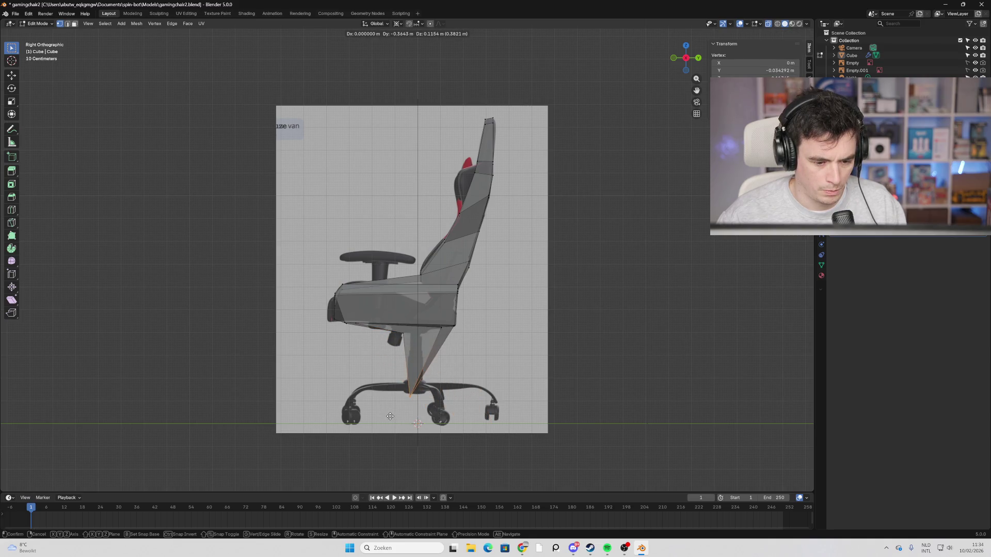
click(407, 353)
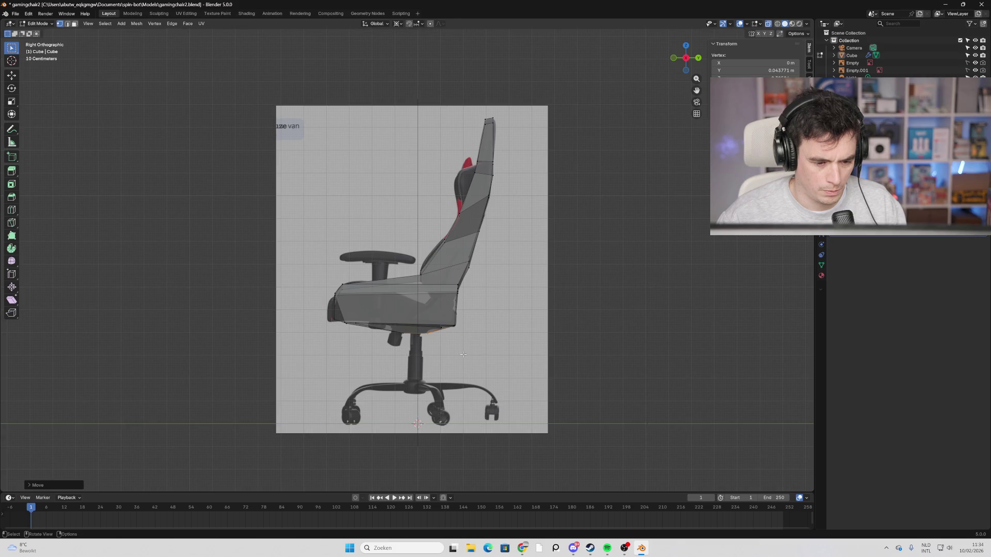
key(alt+a)
mouse_move(407, 353)
middle_down()
mouse_move(490, 342)
mouse_move(790, 41)
middle_up()
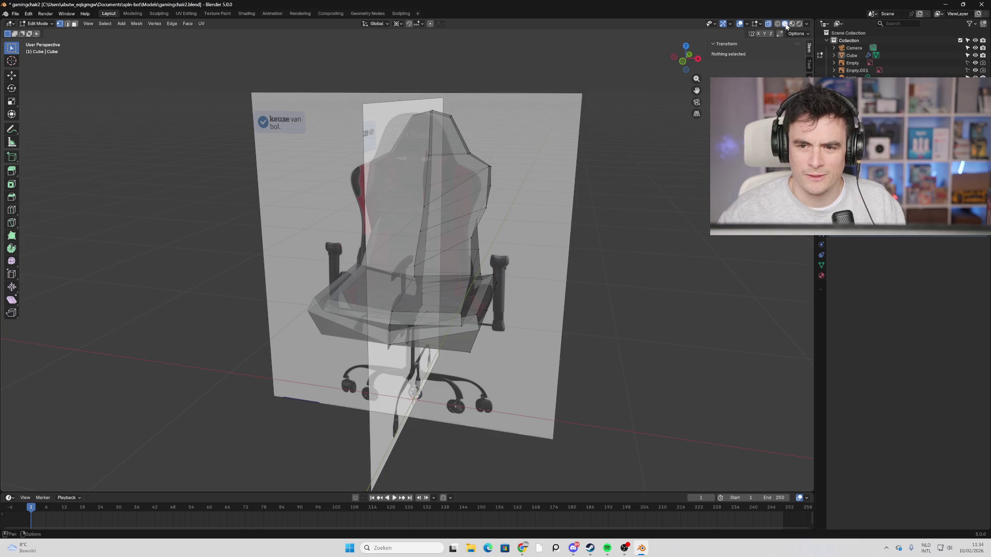
Switch to solid display and move the seat-front centre vertex to dip the seat's front.
key(alt+z)
mouse_move(606, 207)
middle_down()
mouse_move(543, 286)
mouse_move(511, 291)
middle_up()
mouse_move(507, 270)
middle_down()
mouse_move(399, 229)
mouse_move(367, 304)
mouse_move(380, 289)
mouse_move(383, 334)
mouse_move(374, 320)
middle_up()
scroll(366, 304, up, 4)
click(418, 374)
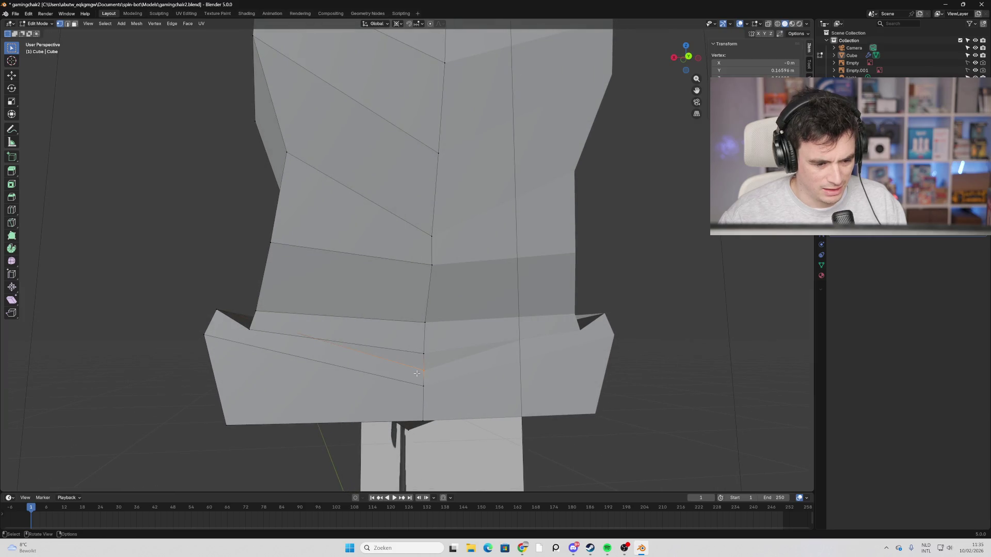
key(g)
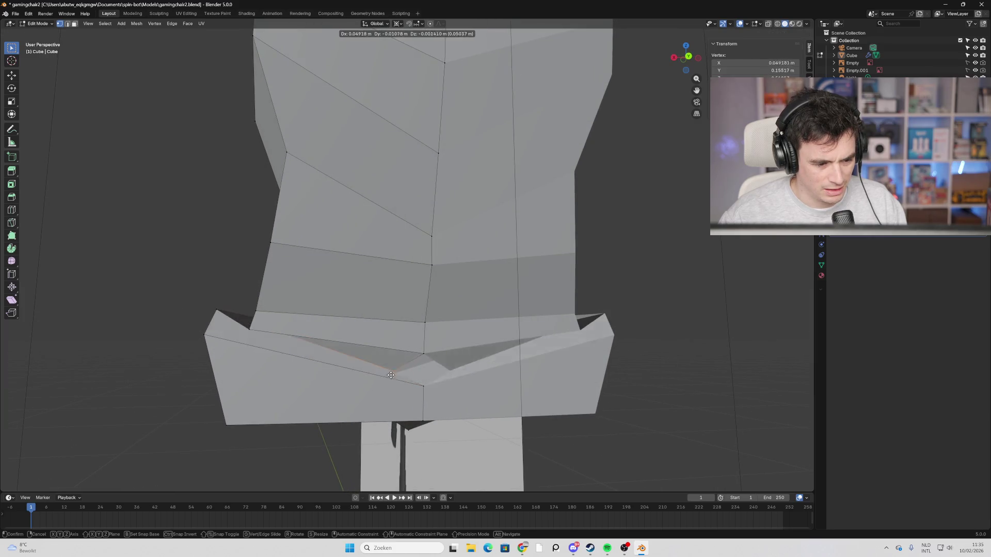
click(393, 374)
Adjust a vertex where the seat meets the backrest, then select a seat-side vertex in side view.
mouse_move(393, 373)
middle_down()
mouse_move(277, 386)
mouse_move(304, 413)
mouse_move(311, 395)
middle_up()
key(g)
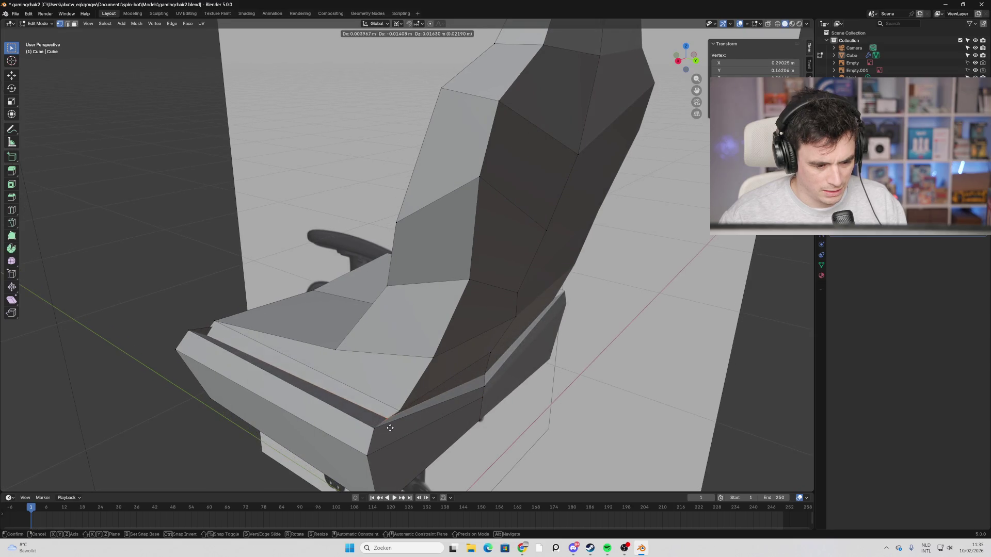
click(388, 428)
mouse_move(387, 424)
middle_down()
mouse_move(341, 381)
mouse_move(310, 392)
mouse_move(336, 407)
mouse_move(368, 394)
mouse_move(486, 390)
middle_up()
scroll(474, 377, down, 2)
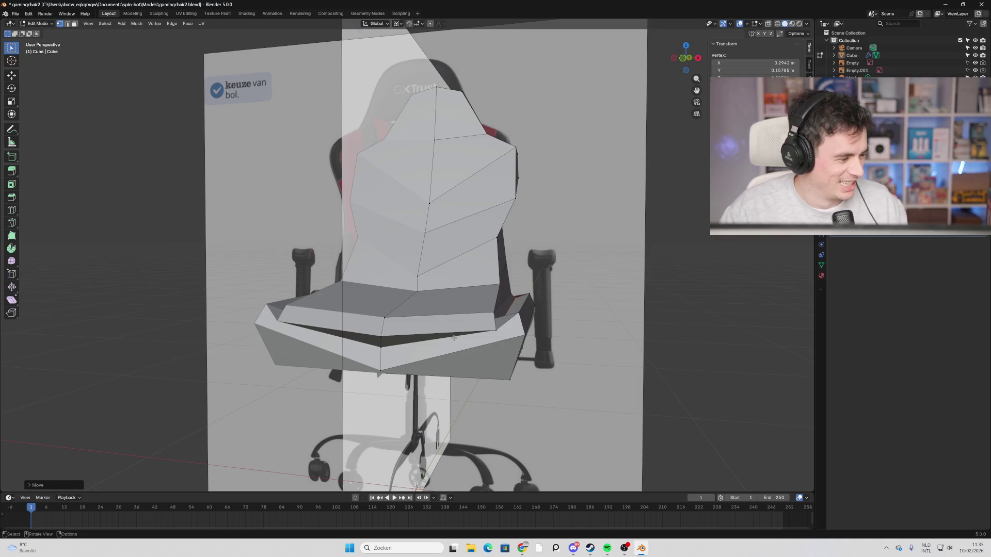
mouse_move(569, 176)
middle_down()
mouse_move(571, 210)
mouse_move(704, 54)
mouse_move(458, 258)
middle_up()
click(689, 63)
click(432, 273)
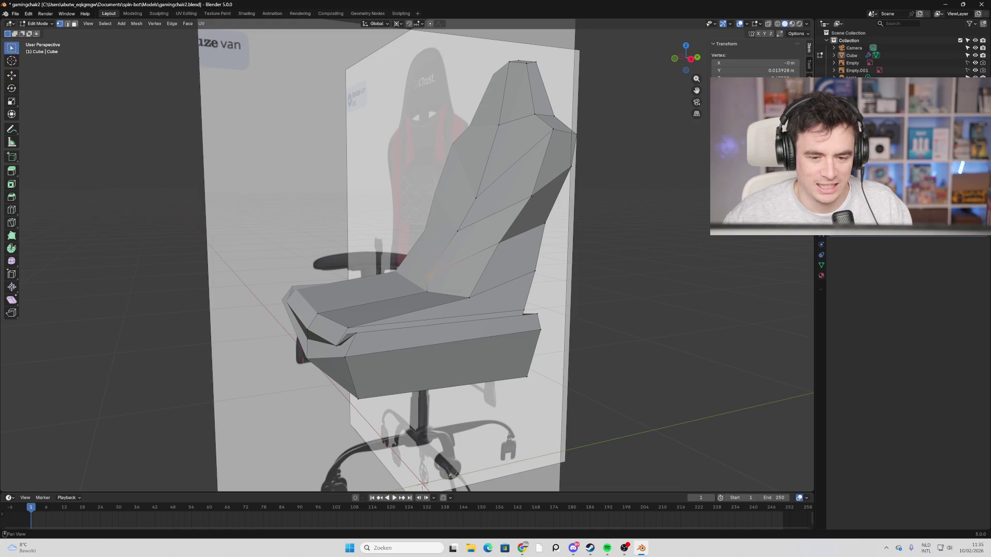
click(691, 62)
Move the selected seat-side vertex and turn X-ray back on.
key(g)
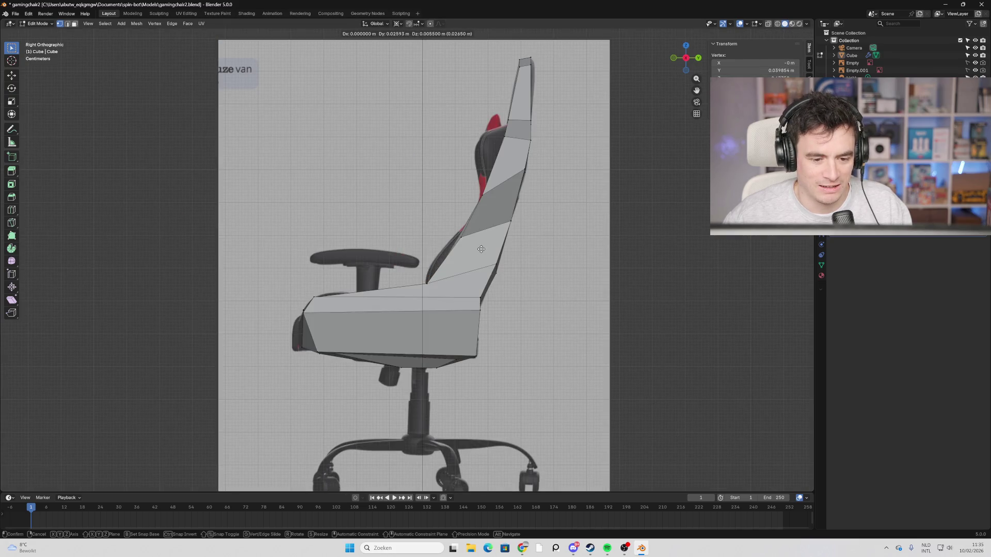
click(481, 249)
key(alt+z)
mouse_move(481, 249)
middle_down()
mouse_move(504, 268)
mouse_move(670, 129)
middle_up()
mouse_move(628, 186)
middle_down()
mouse_move(557, 247)
mouse_move(705, 55)
middle_up()
scroll(603, 206, down, 3)
Check the mesh against the front reference from the front and below, then switch to wireframe.
click(680, 58)
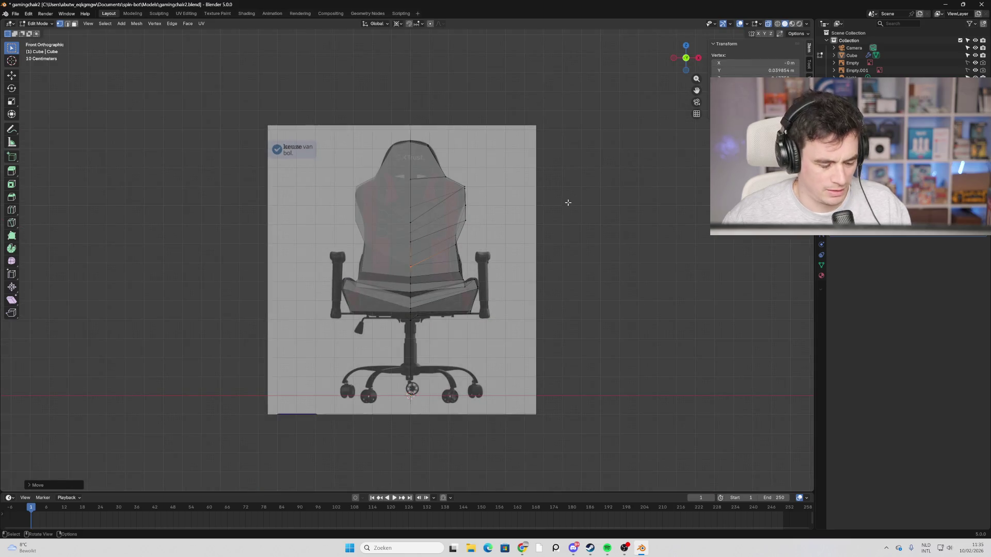
mouse_move(535, 214)
middle_down()
mouse_move(533, 228)
mouse_move(561, 253)
mouse_move(540, 250)
middle_up()
scroll(406, 318, up, 3)
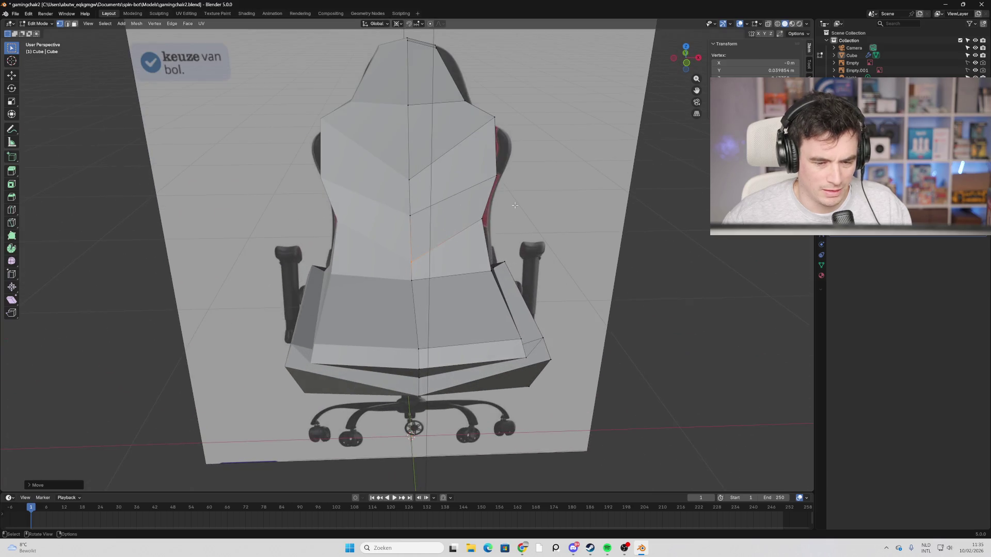
click(777, 24)
drag(686, 56, 714, 56)
mouse_move(357, 345)
middle_down()
mouse_move(443, 310)
mouse_move(422, 295)
middle_up()
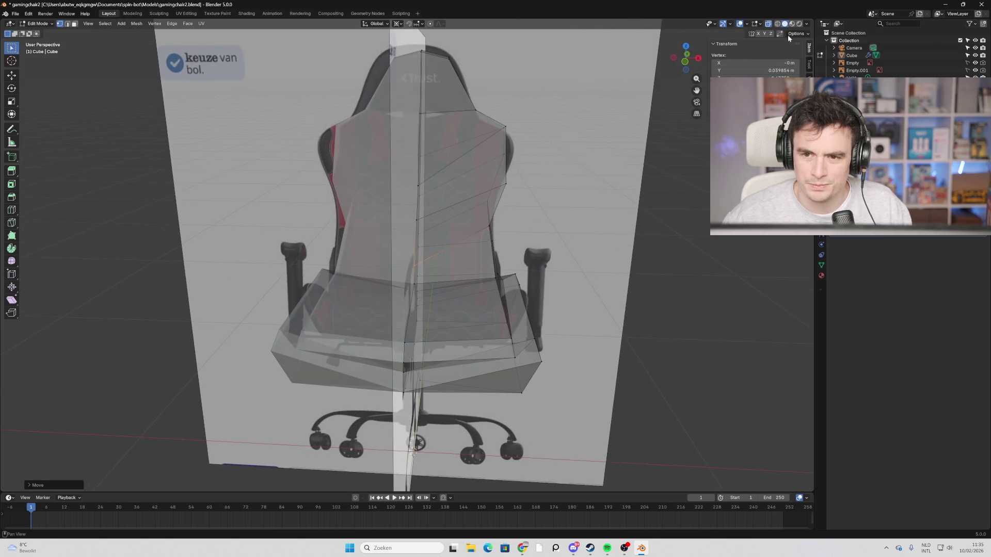
mouse_move(560, 207)
middle_down()
mouse_move(504, 233)
mouse_move(488, 253)
mouse_move(510, 262)
mouse_move(397, 249)
mouse_move(415, 245)
mouse_move(401, 240)
mouse_move(547, 253)
mouse_move(574, 218)
mouse_move(560, 201)
middle_up()
click(679, 59)
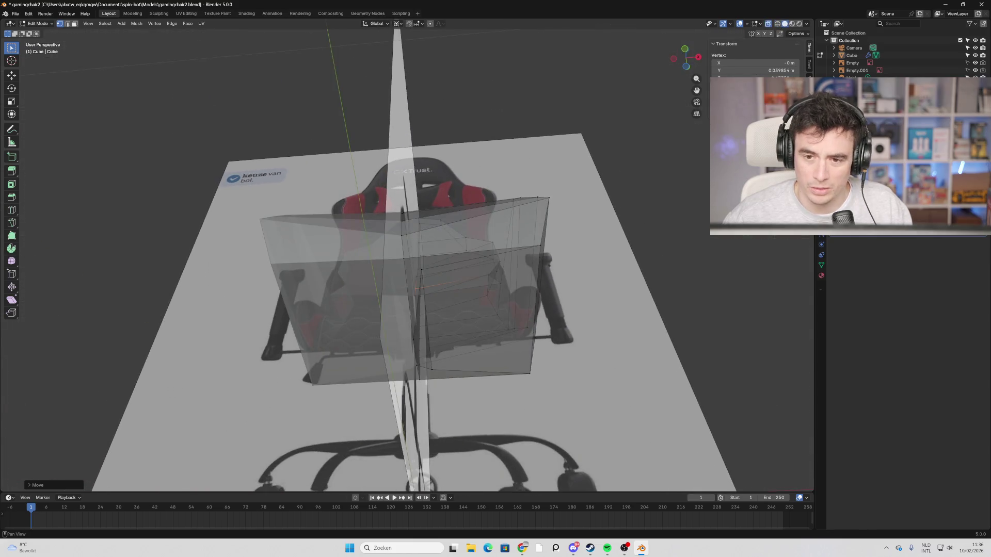
mouse_move(640, 196)
middle_down()
mouse_move(469, 314)
mouse_move(512, 294)
mouse_move(559, 336)
mouse_move(547, 392)
mouse_move(503, 337)
mouse_move(565, 332)
mouse_move(487, 268)
mouse_move(568, 180)
mouse_move(742, 38)
middle_up()
click(777, 24)
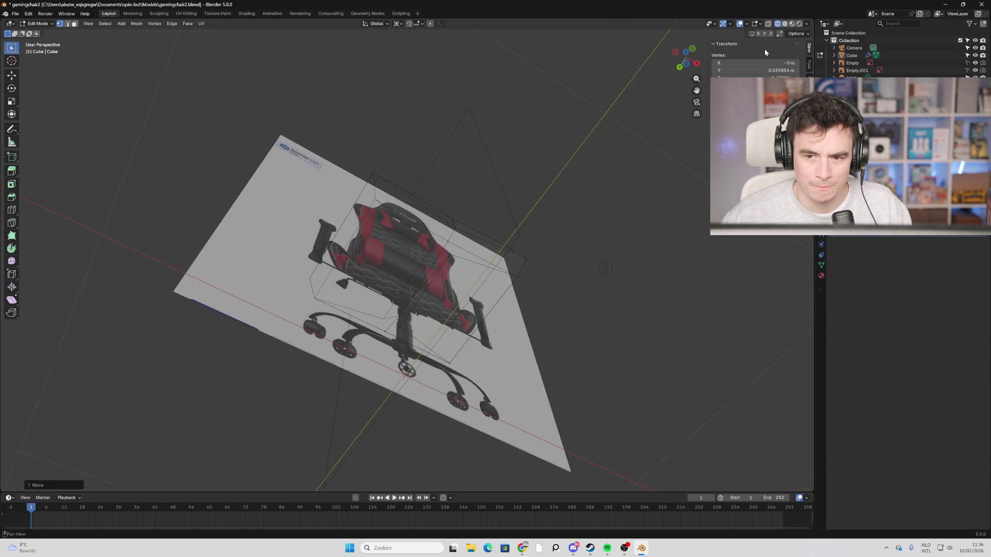
Toggle between solid, X-ray and wireframe display to inspect the mesh, then clear the selection.
click(785, 24)
key(alt+z)
middle_drag(444, 196, 440, 274)
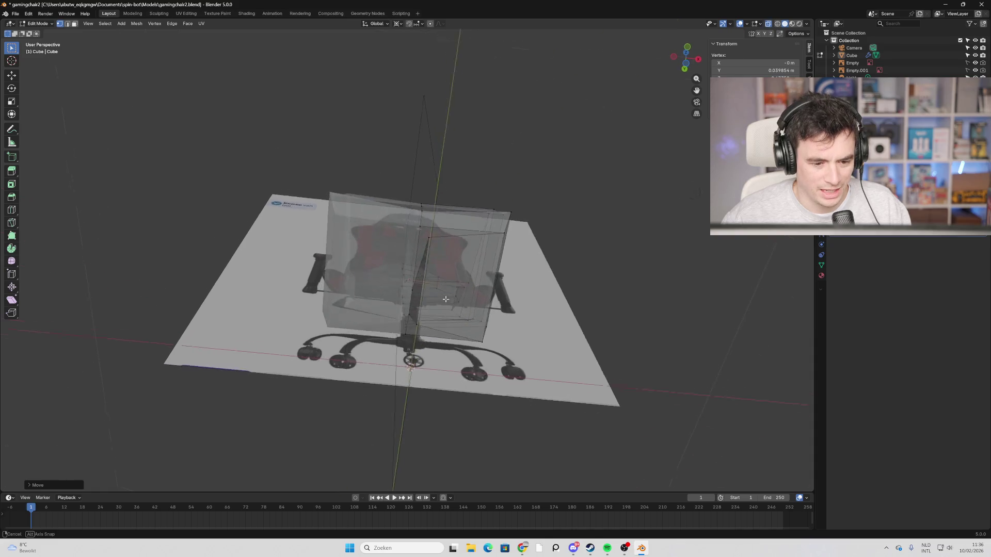
scroll(440, 273, up, 3)
click(779, 24)
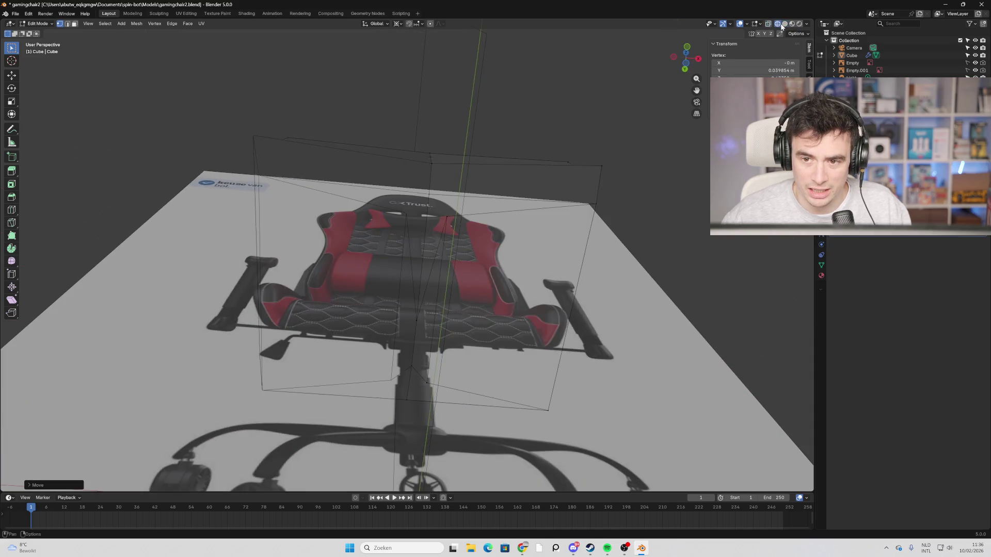
click(785, 25)
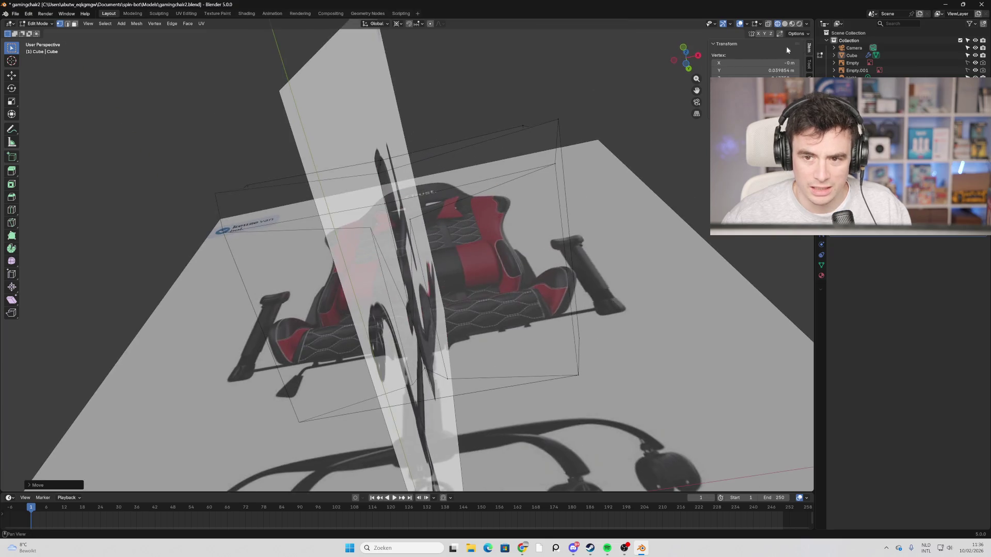
middle_drag(490, 217, 422, 193)
key(ctrl+r)
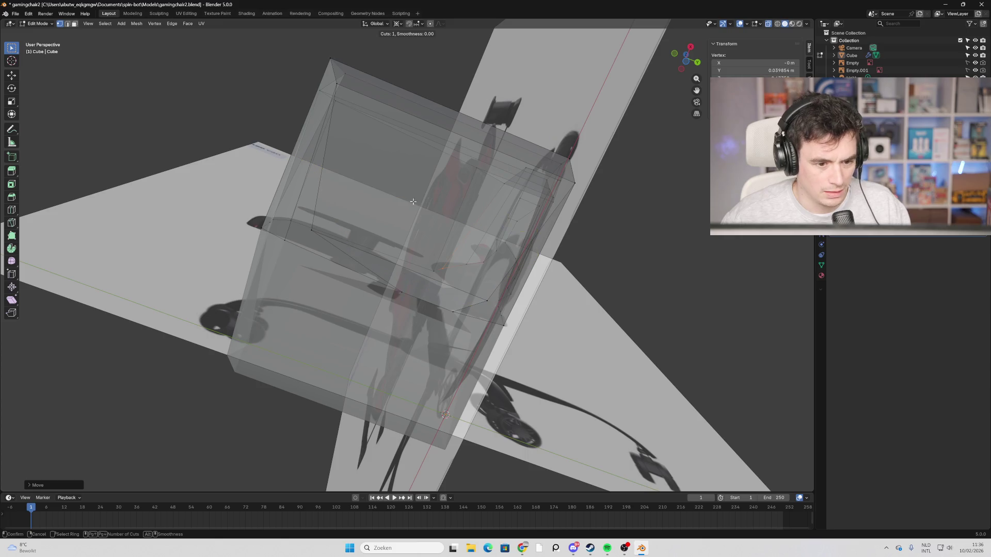
key(Escape)
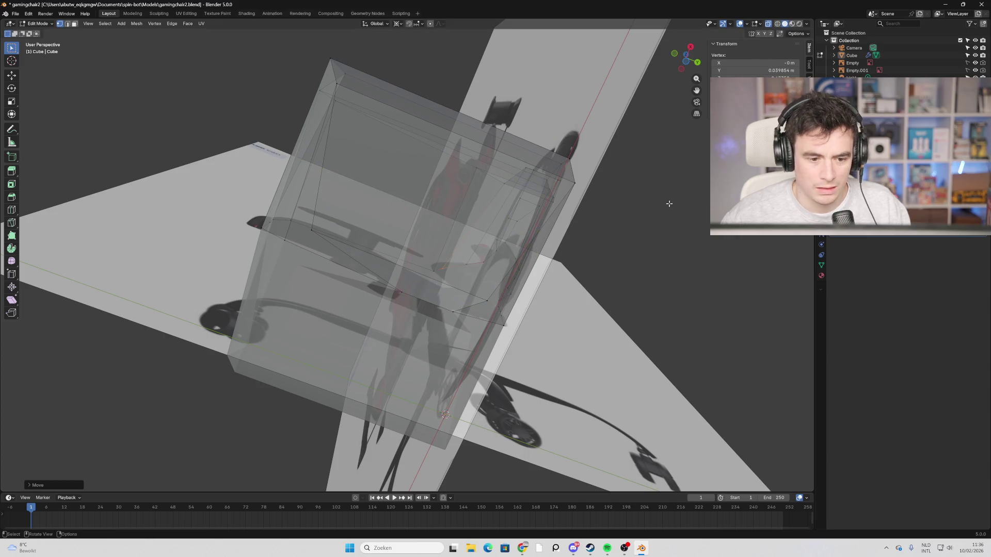
middle_drag(664, 236, 645, 155)
key(alt+a)
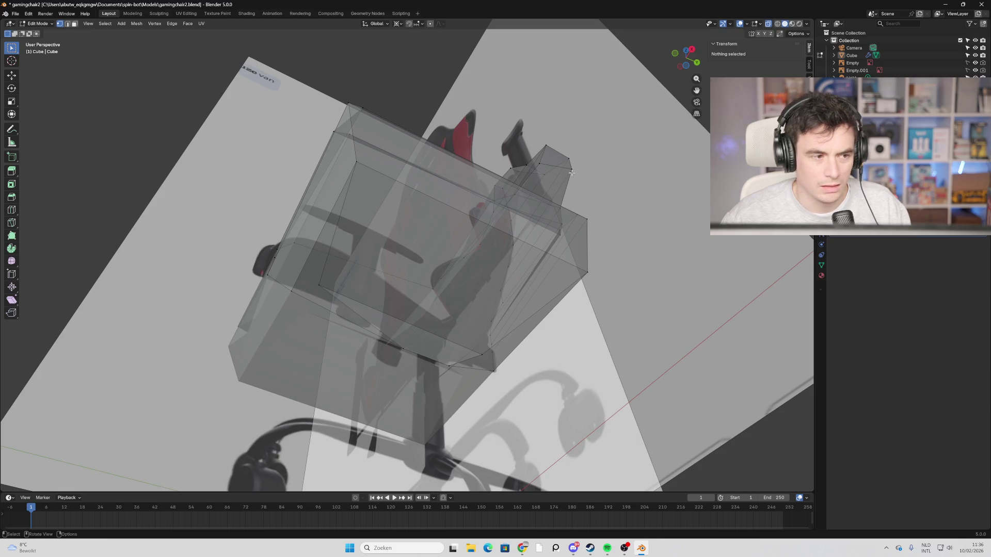
In Object Mode, briefly X-ray the seat against the side reference, then re-enter Edit Mode.
key(Tab)
key(alt+z)
mouse_move(571, 175)
middle_down()
mouse_move(558, 252)
mouse_move(621, 290)
mouse_move(493, 280)
mouse_move(416, 239)
mouse_move(311, 243)
mouse_move(249, 296)
middle_up()
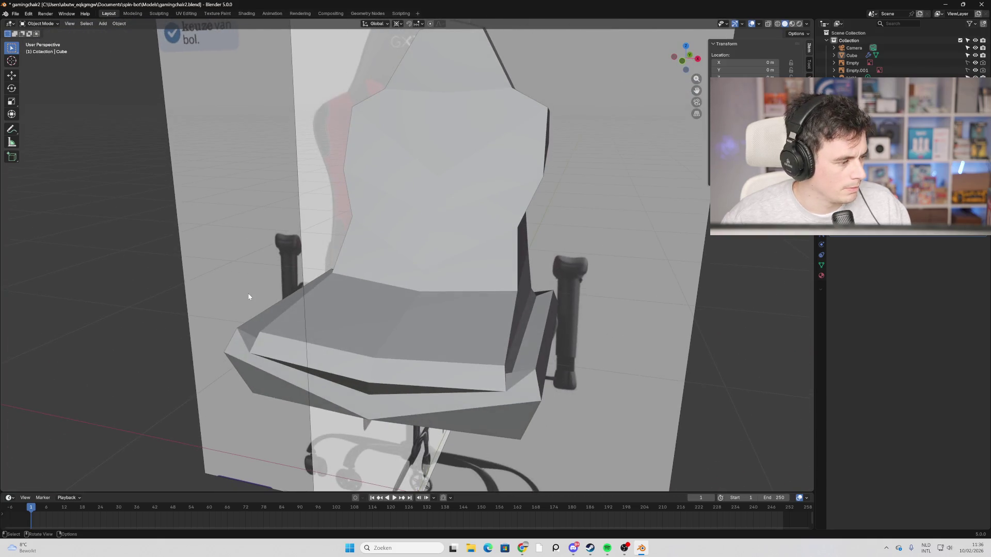
scroll(448, 302, down, 2)
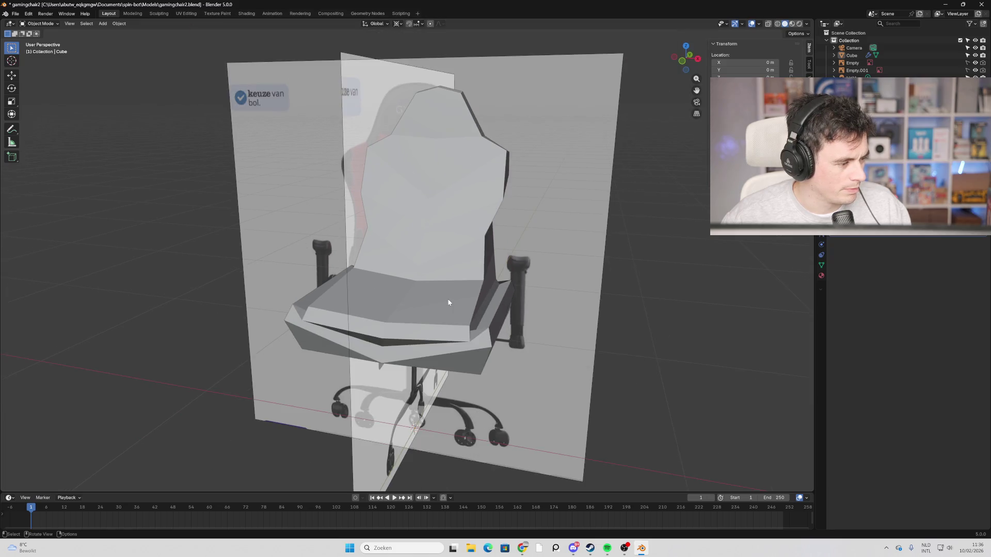
mouse_move(554, 311)
middle_down()
mouse_move(472, 305)
mouse_move(679, 298)
mouse_move(543, 305)
mouse_move(534, 215)
mouse_move(510, 247)
mouse_move(532, 240)
middle_up()
key(alt+z)
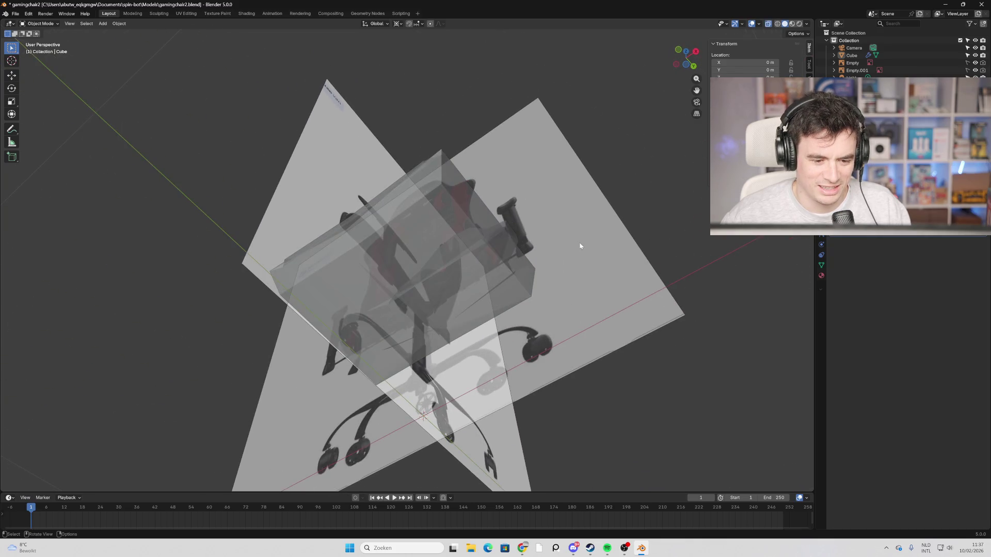
key(alt+z)
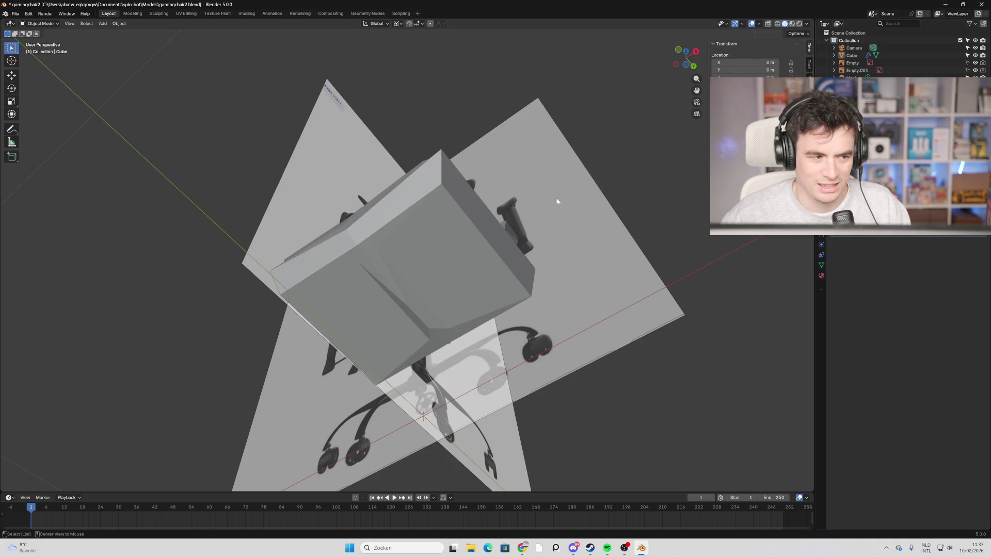
key(Tab)
Put the seat slab in mesh editing and line up a loop cut, checking from below and front.
key(alt+z)
key(alt+z)
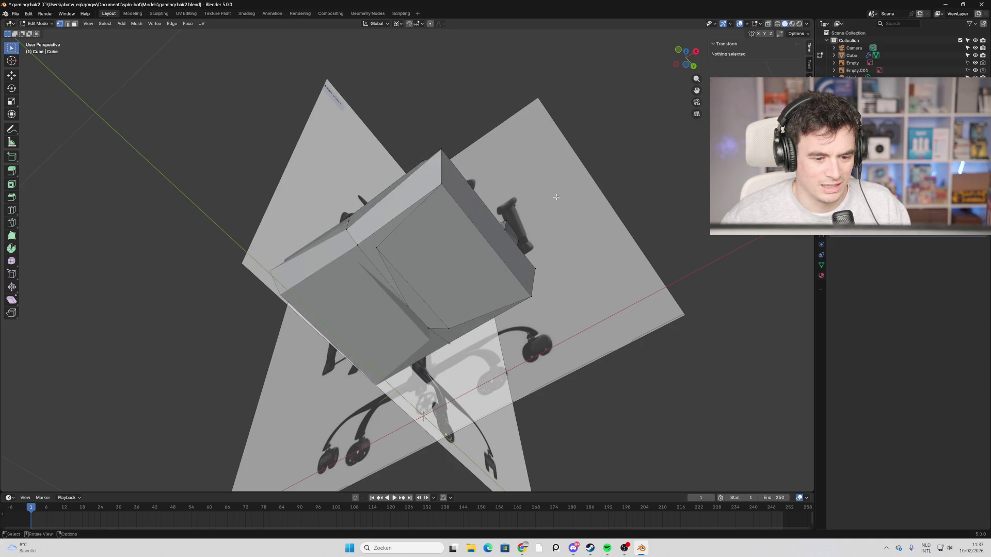
key(ctrl+r)
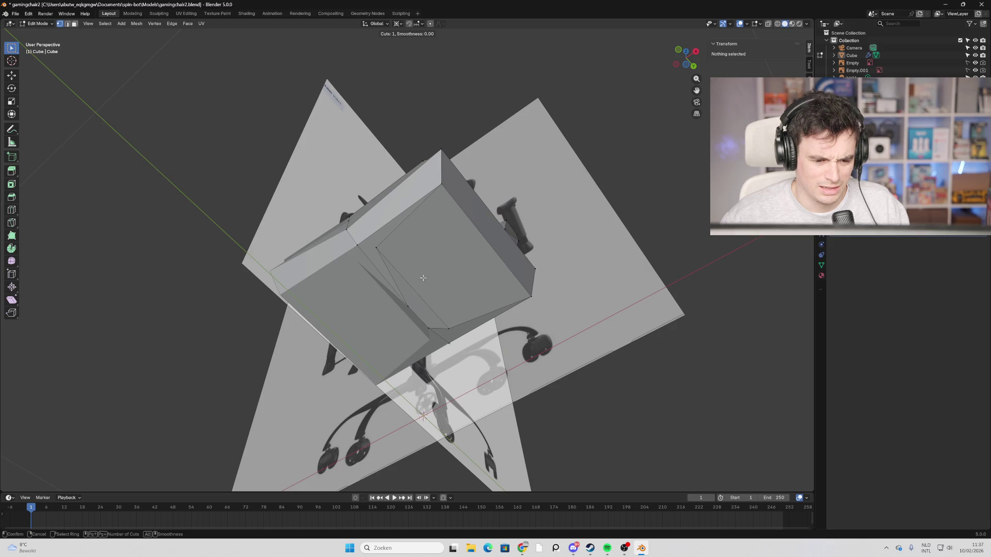
key(Escape)
mouse_move(418, 242)
middle_down()
mouse_move(502, 264)
mouse_move(425, 265)
middle_up()
key(ctrl+r)
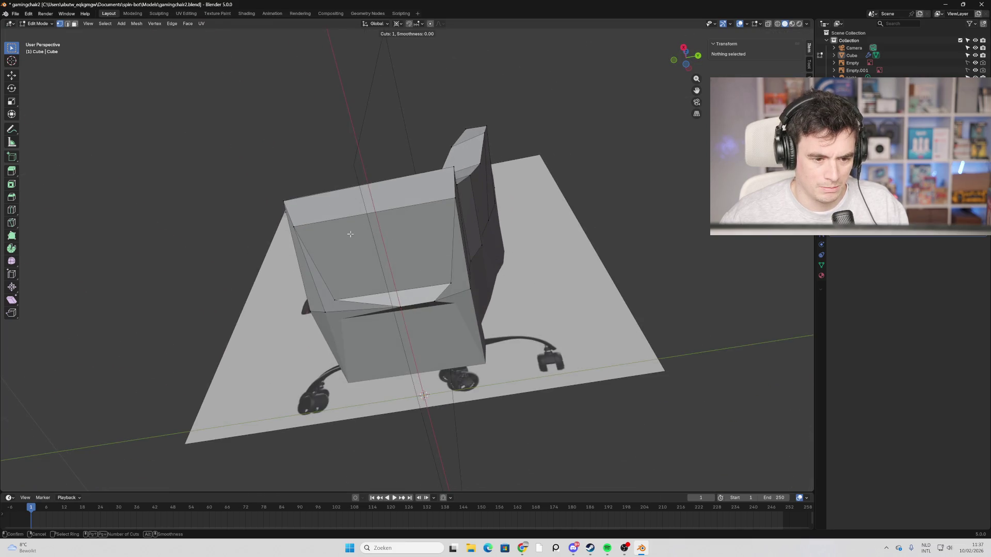
mouse_move(569, 253)
middle_down()
mouse_move(639, 274)
mouse_move(438, 253)
middle_up()
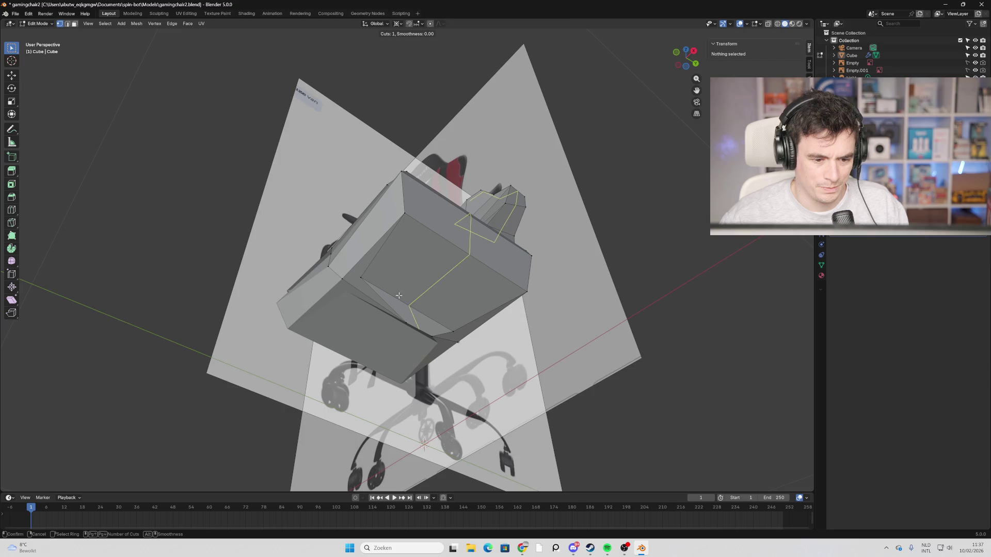
mouse_move(431, 290)
middle_down()
mouse_move(472, 284)
mouse_move(512, 299)
mouse_move(476, 255)
middle_up()
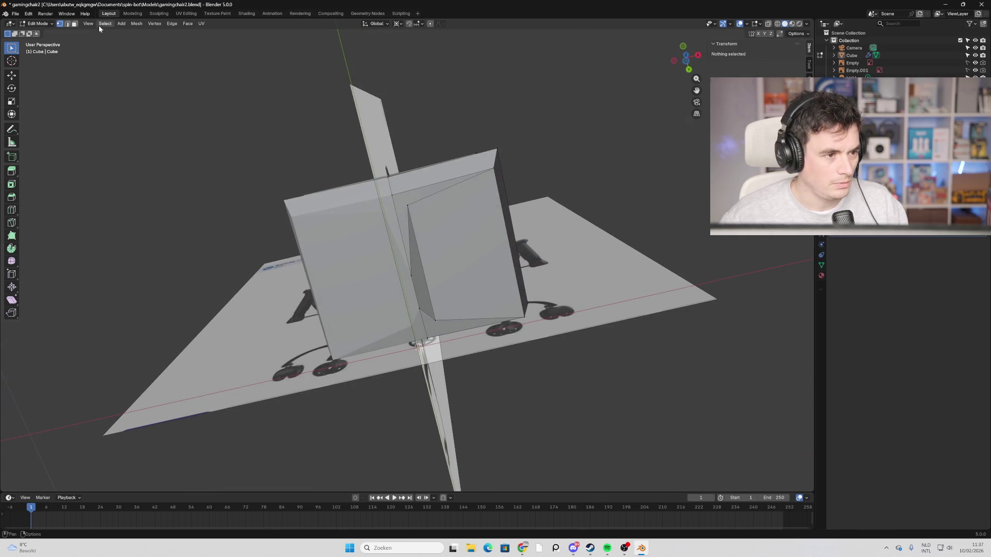
Inspect the seat block's front face and narrow sliver face, then clear the selection.
click(440, 263)
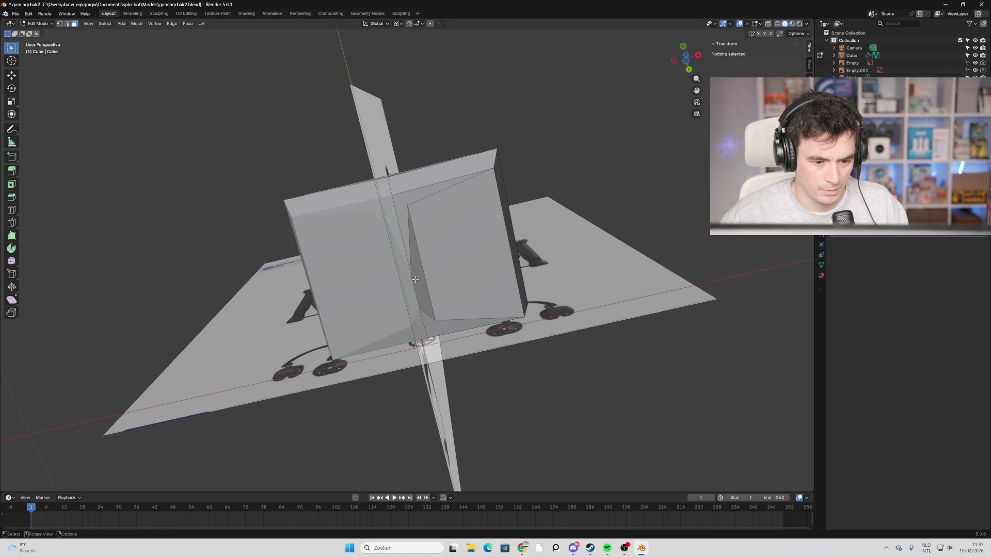
click(417, 280)
mouse_move(439, 278)
middle_down()
mouse_move(381, 354)
mouse_move(416, 320)
mouse_move(467, 346)
mouse_move(449, 325)
mouse_move(456, 315)
mouse_move(398, 288)
middle_up()
mouse_move(420, 320)
middle_down()
mouse_move(416, 335)
mouse_move(403, 335)
mouse_move(466, 340)
mouse_move(576, 303)
mouse_move(539, 306)
middle_up()
click(575, 304)
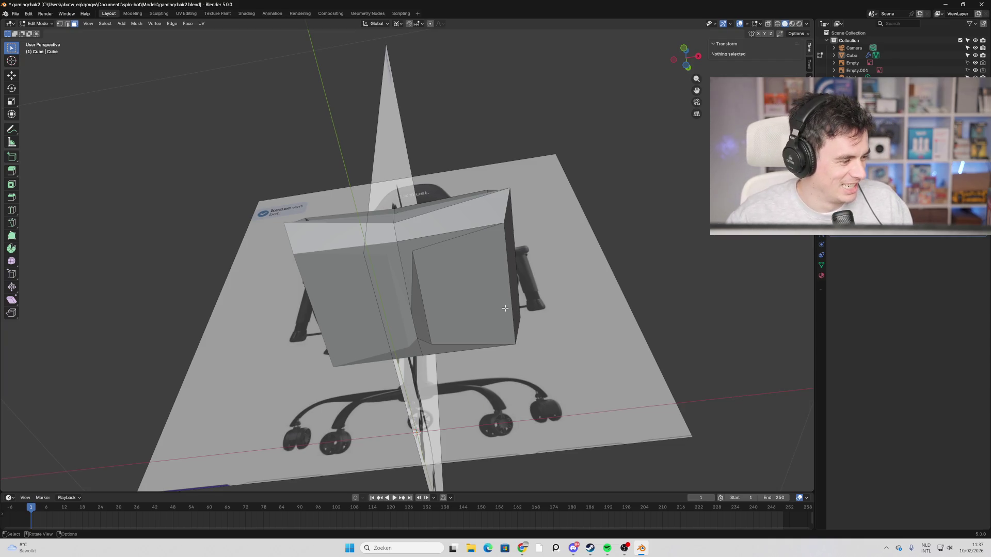
Look over the chair from above, front and side, then save gamingchair2.blend.
mouse_move(496, 312)
middle_down()
mouse_move(511, 299)
mouse_move(485, 258)
mouse_move(475, 314)
mouse_move(437, 351)
mouse_move(447, 289)
mouse_move(442, 298)
mouse_move(445, 310)
mouse_move(457, 295)
middle_up()
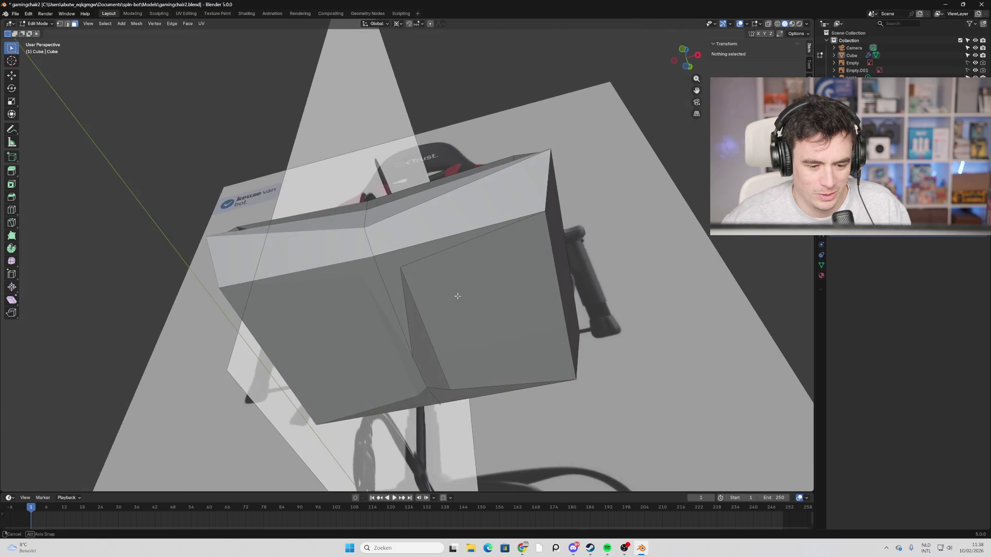
scroll(457, 296, down, 2)
scroll(453, 298, up, 2)
scroll(452, 301, down, 2)
middle_drag(453, 300, 446, 312)
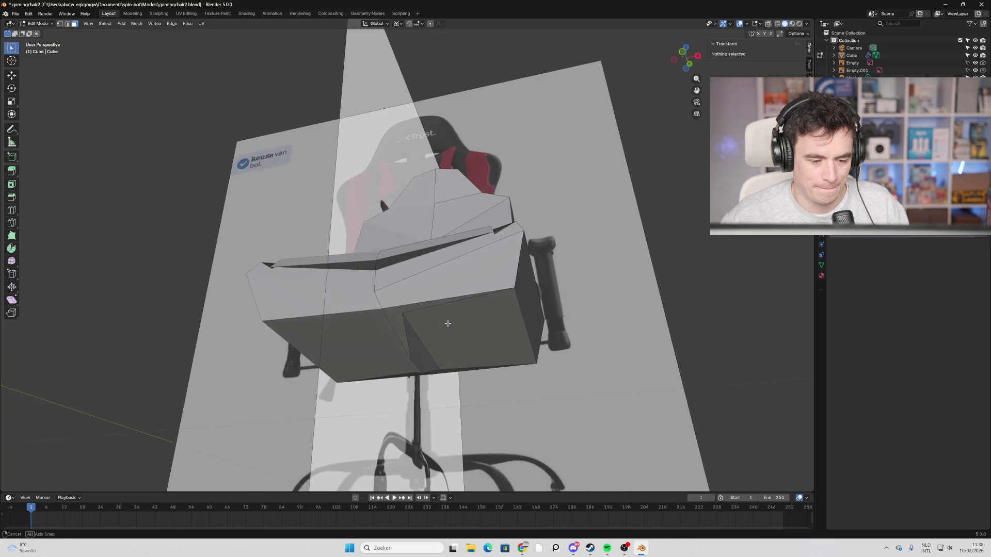
scroll(446, 312, up, 2)
scroll(410, 294, down, 2)
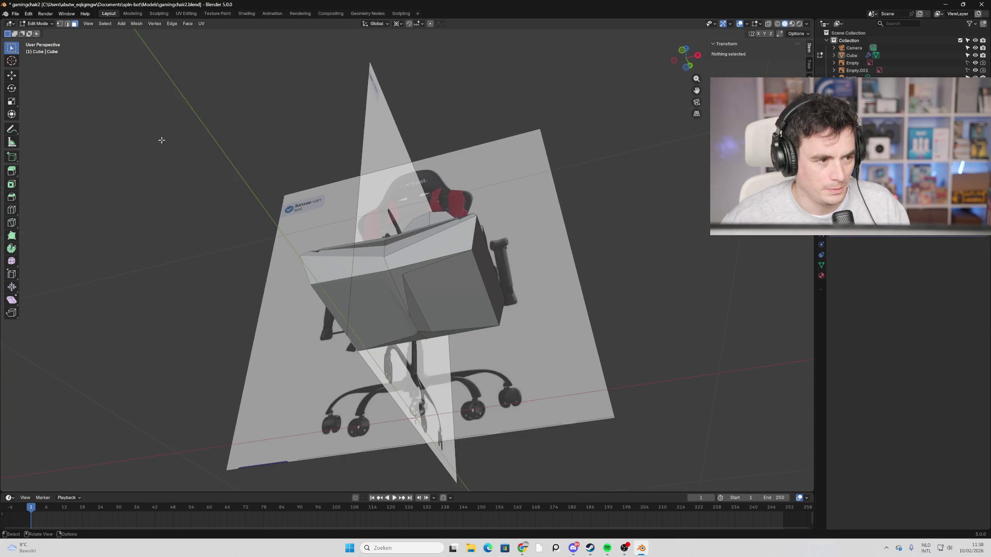
scroll(161, 139, up, 1)
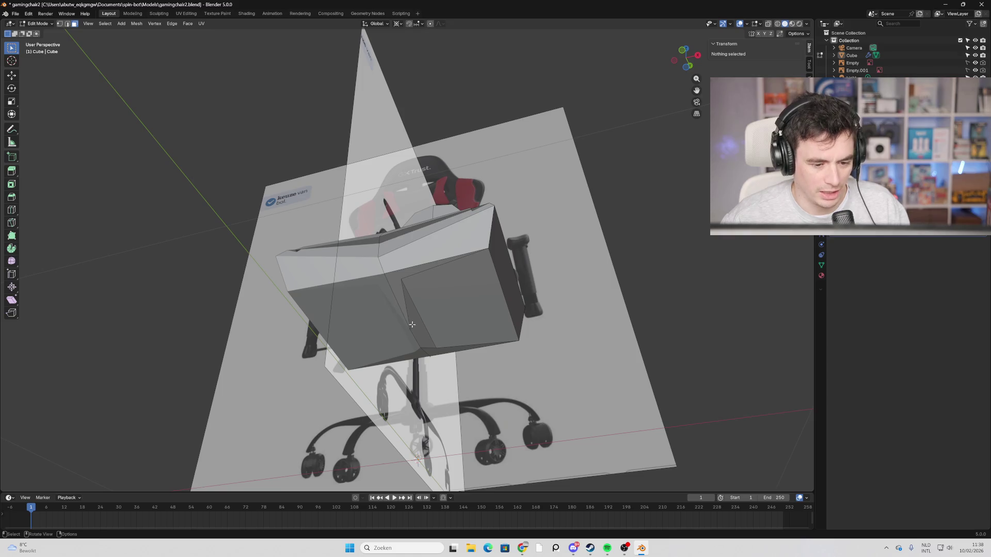
mouse_move(465, 352)
middle_down()
mouse_move(380, 380)
mouse_move(382, 359)
middle_up()
mouse_move(387, 362)
middle_down()
mouse_move(429, 348)
mouse_move(453, 286)
mouse_move(508, 309)
mouse_move(422, 306)
mouse_move(481, 344)
mouse_move(457, 346)
middle_up()
key(ctrl+s)
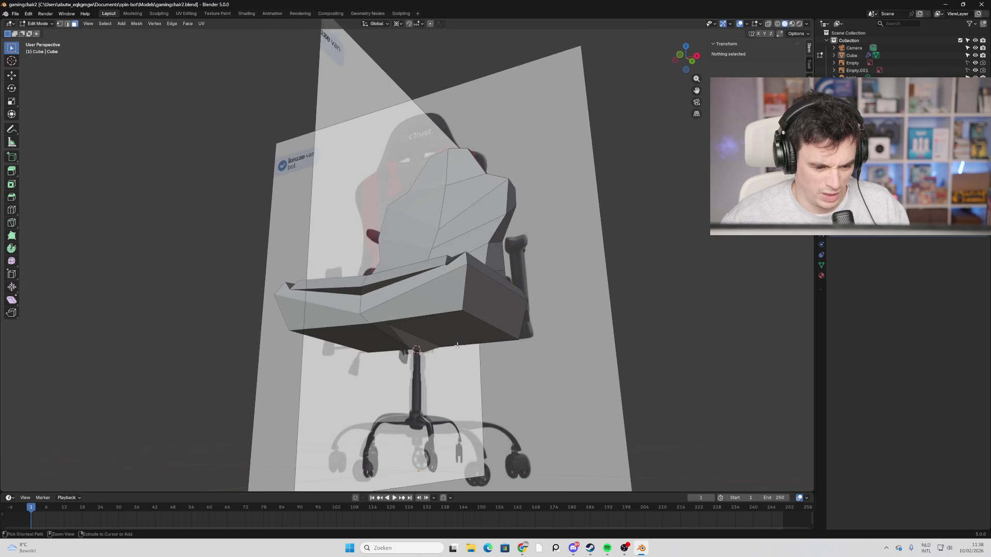
Snap the 3D cursor under the seat and add a cylinder in Object Mode.
key(shift+s)
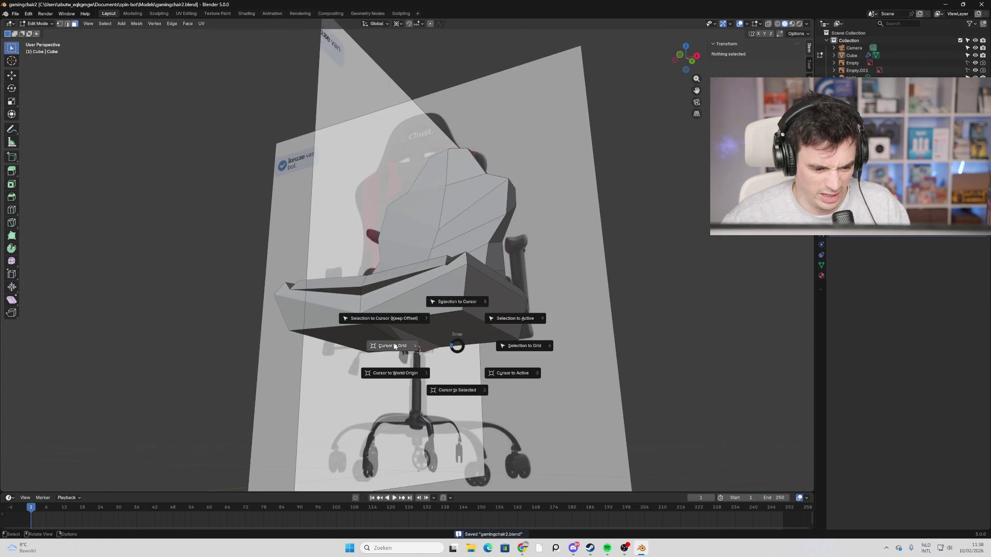
click(482, 252)
key(Tab)
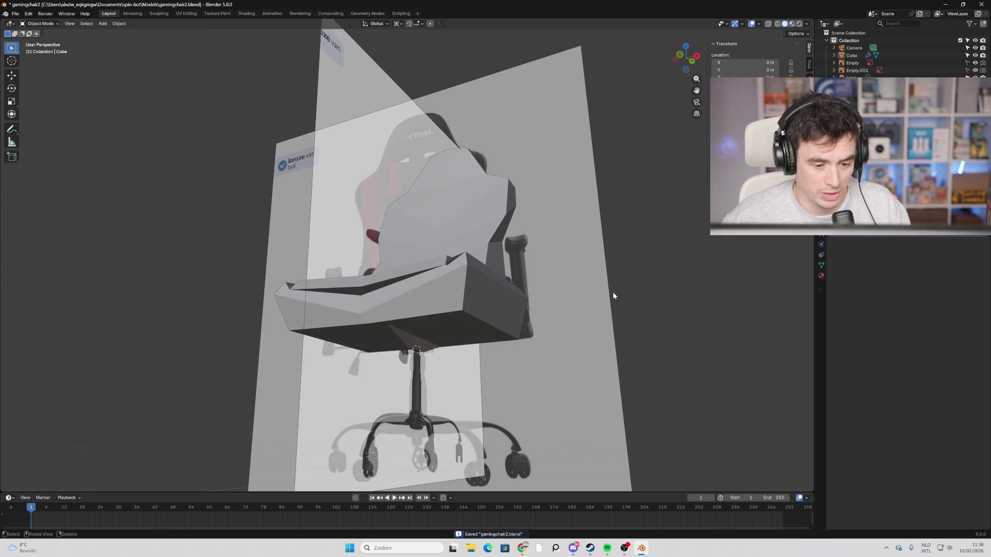
key(shift+s)
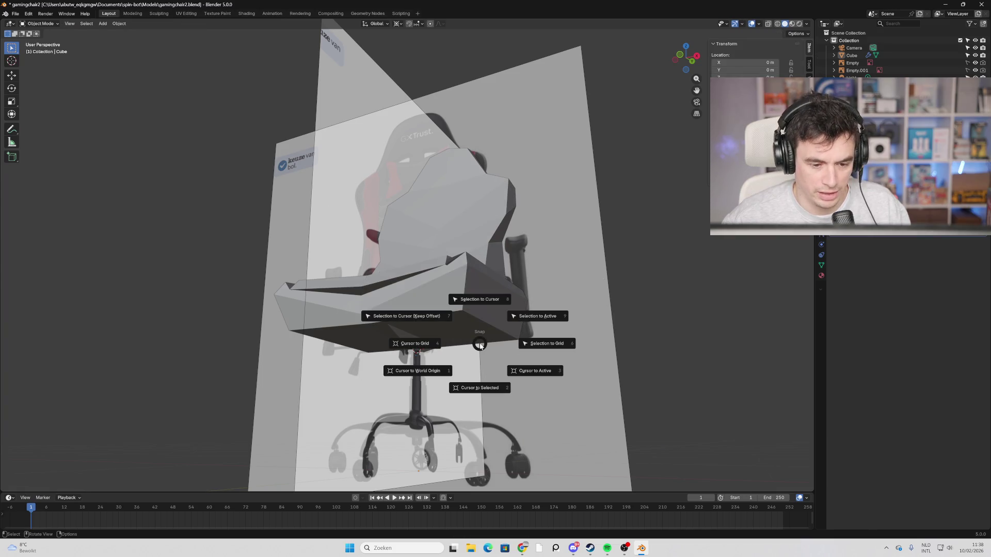
click(564, 232)
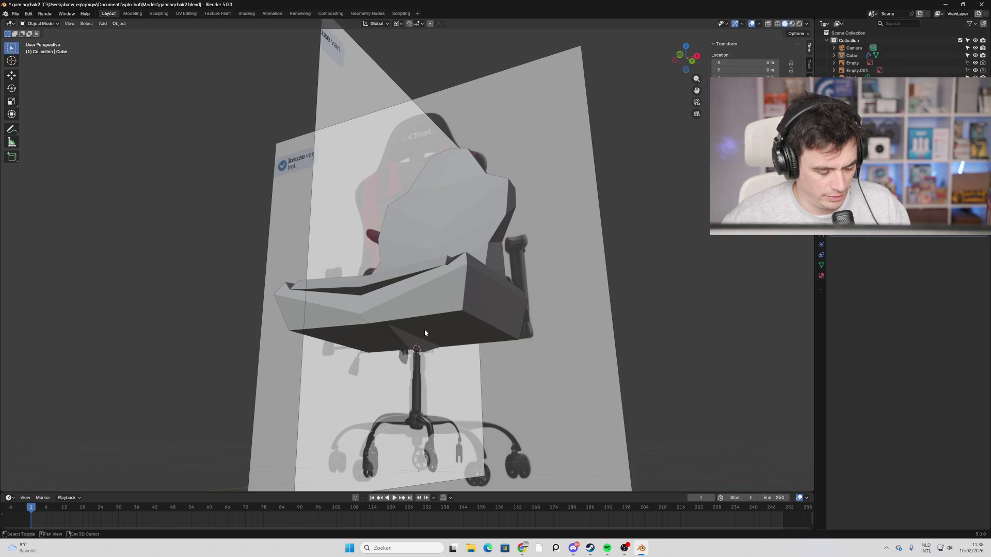
key(shift+a)
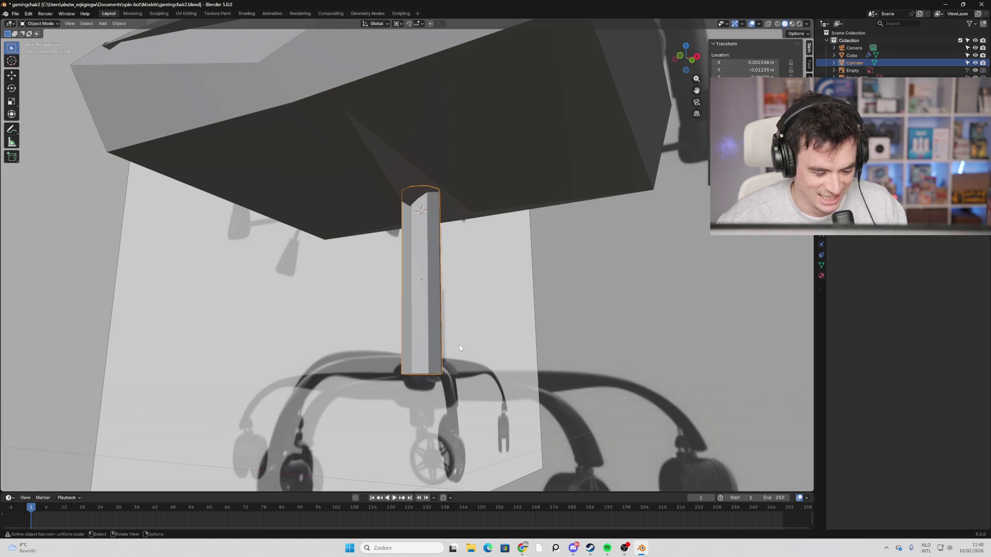
Shape the cylinder into the stem, enter its Edit Mode with nothing selected, and line up a loop cut.
click(471, 330)
click(434, 324)
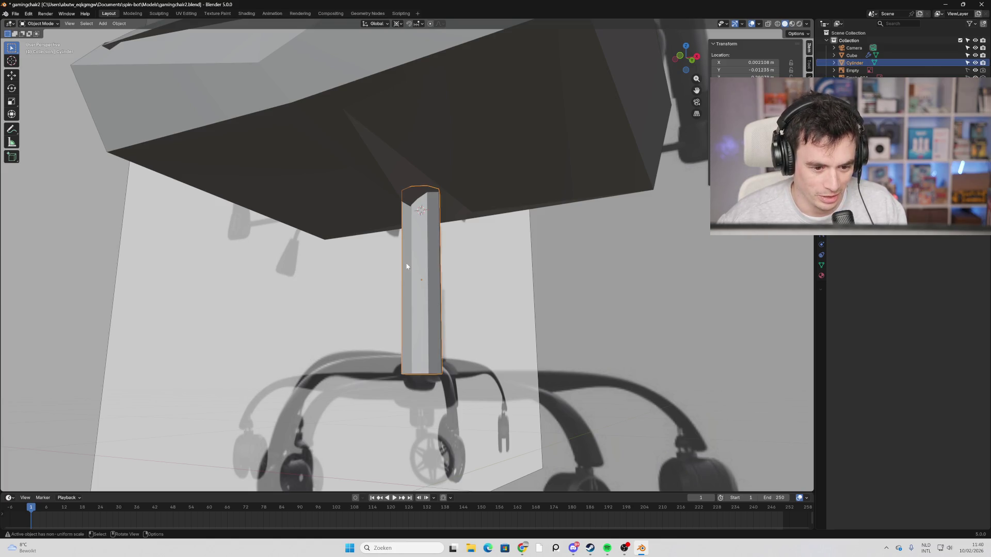
click(521, 283)
middle_drag(521, 283, 459, 296)
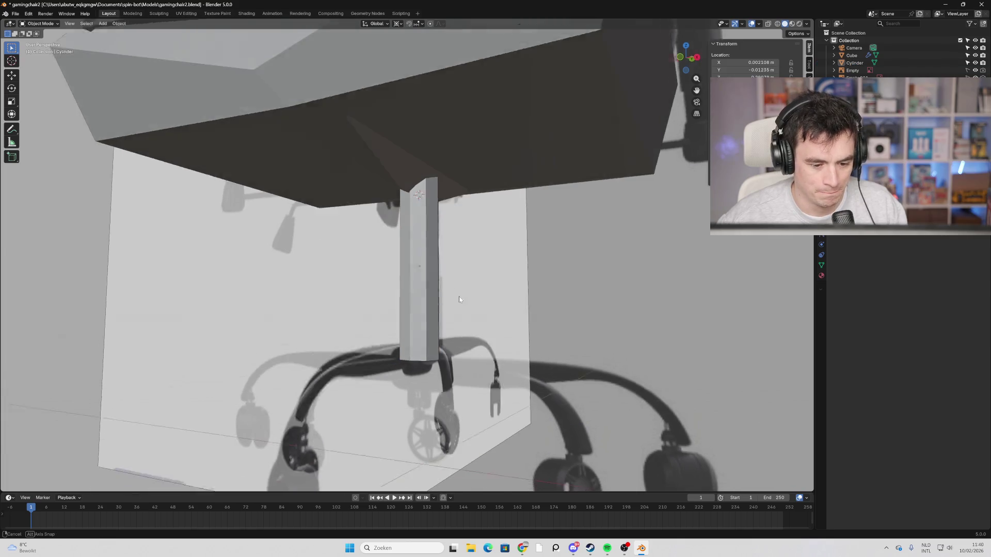
key(Tab)
click(513, 323)
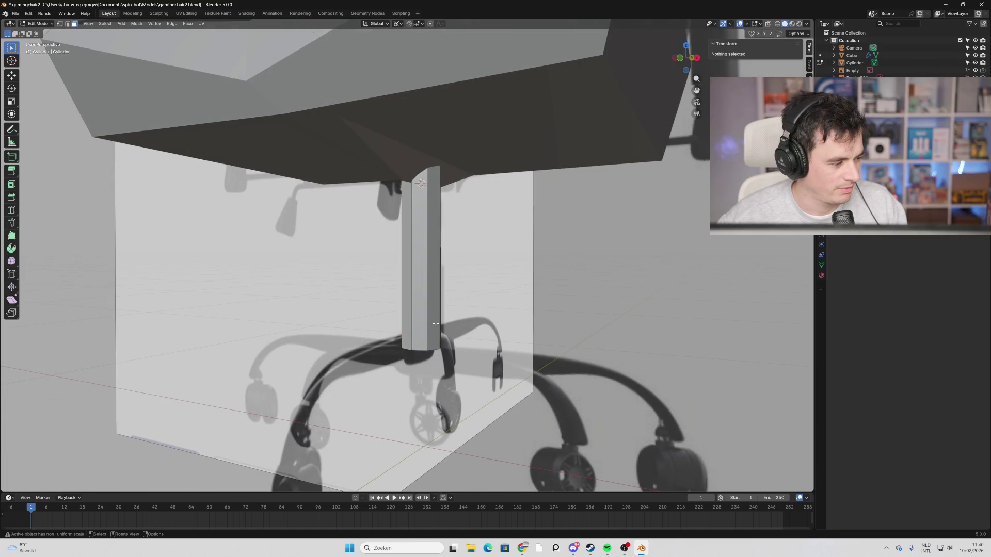
key(ctrl+r)
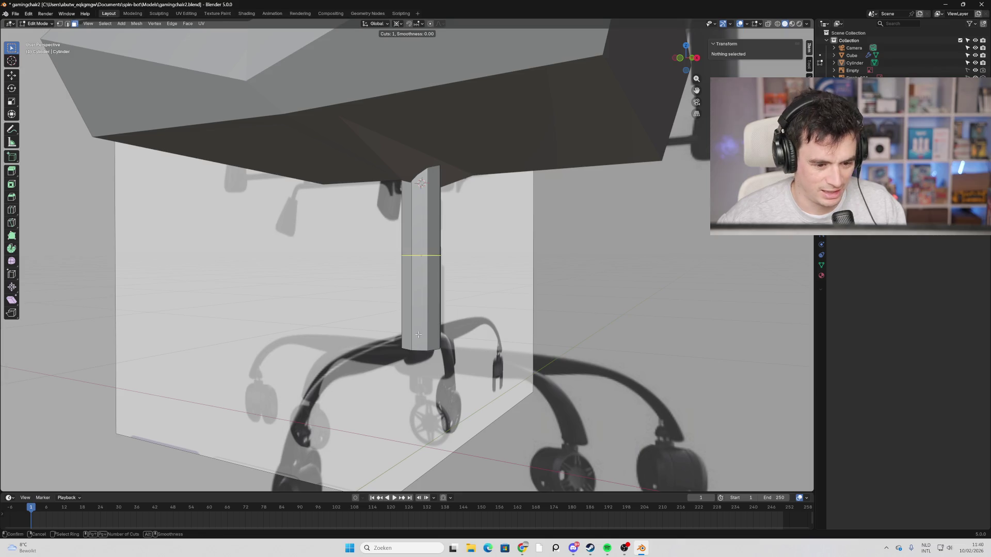
Add one edge loop to the stem, slid down near its base at a 0.75 factor.
click(423, 271)
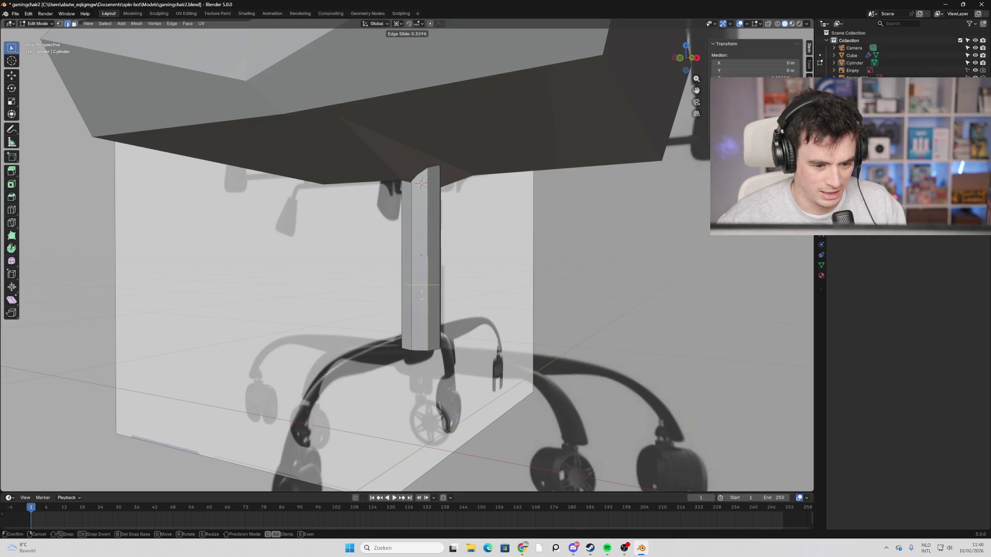
click(423, 337)
mouse_move(423, 337)
middle_down()
mouse_move(488, 350)
mouse_move(347, 305)
middle_up()
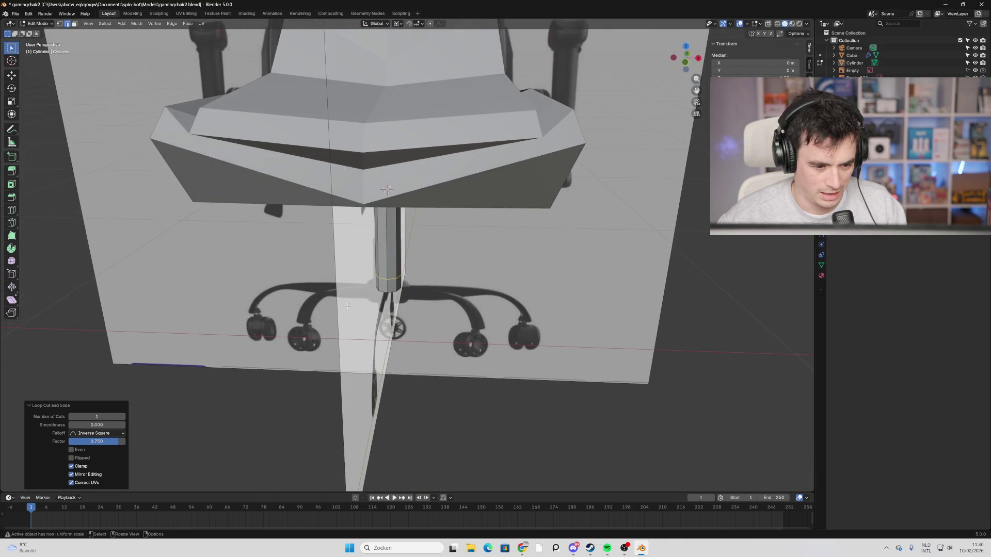
mouse_move(526, 304)
middle_down()
mouse_move(447, 312)
mouse_move(398, 334)
middle_up()
Switch to face selection and select the faces of the stem's bottom band.
click(399, 333)
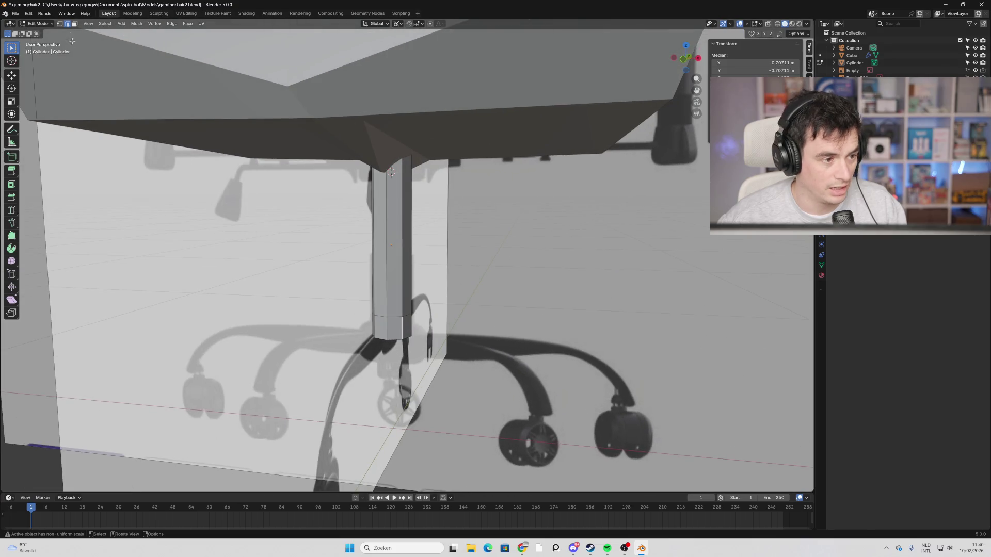
click(74, 23)
click(394, 330)
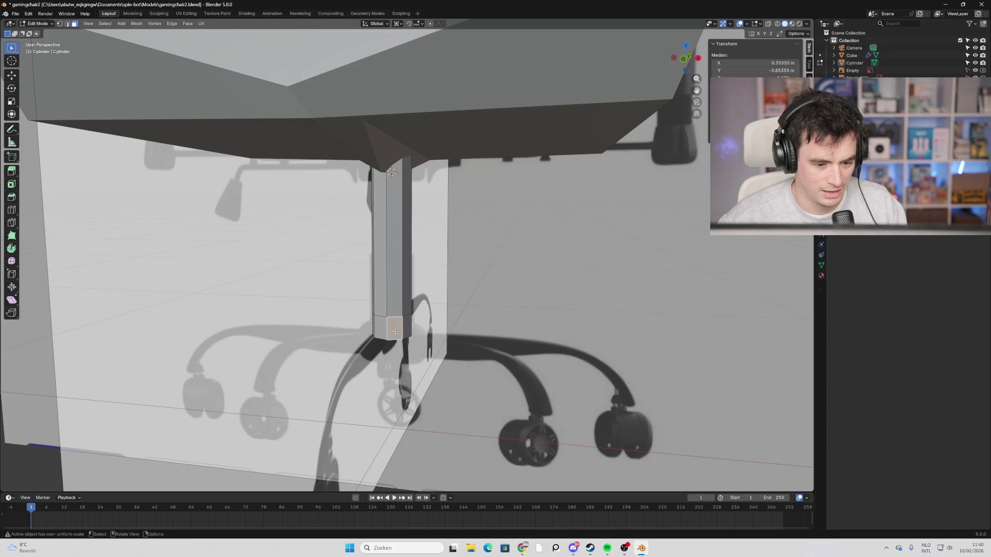
mouse_move(452, 342)
middle_down()
mouse_move(518, 340)
mouse_move(590, 388)
mouse_move(504, 390)
mouse_move(283, 361)
mouse_move(360, 353)
mouse_move(357, 343)
middle_up()
shift+click(517, 341)
shift+click(284, 361)
After cancelled attempts, push the bottom-band faces outward with Extrude Faces Along Normals.
key(e)
key(z)
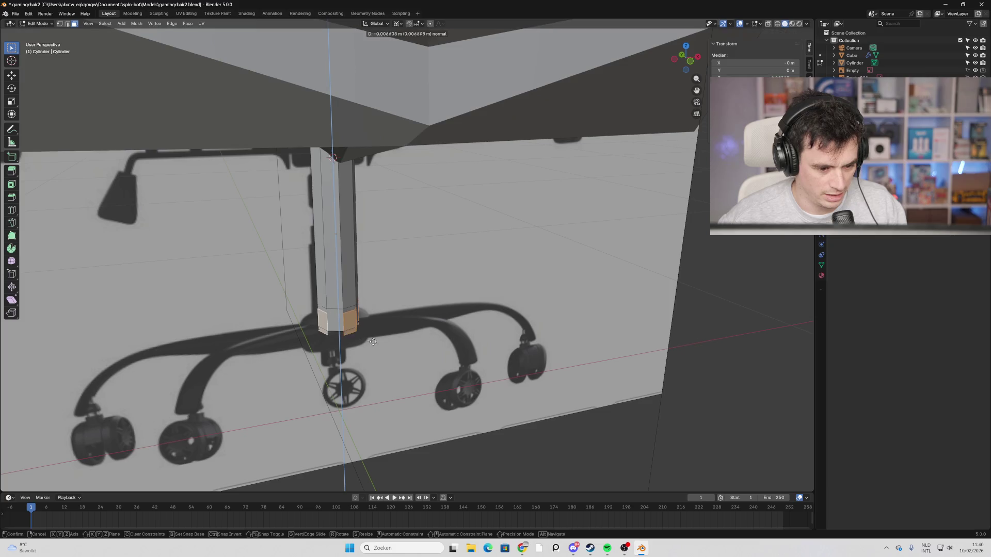
right_click(405, 351)
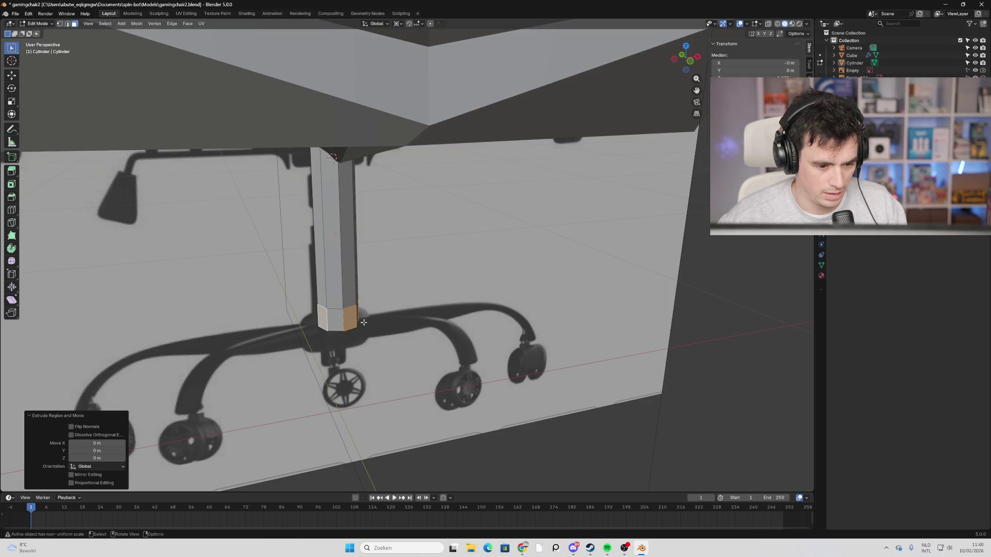
key(ctrl+f)
click(347, 335)
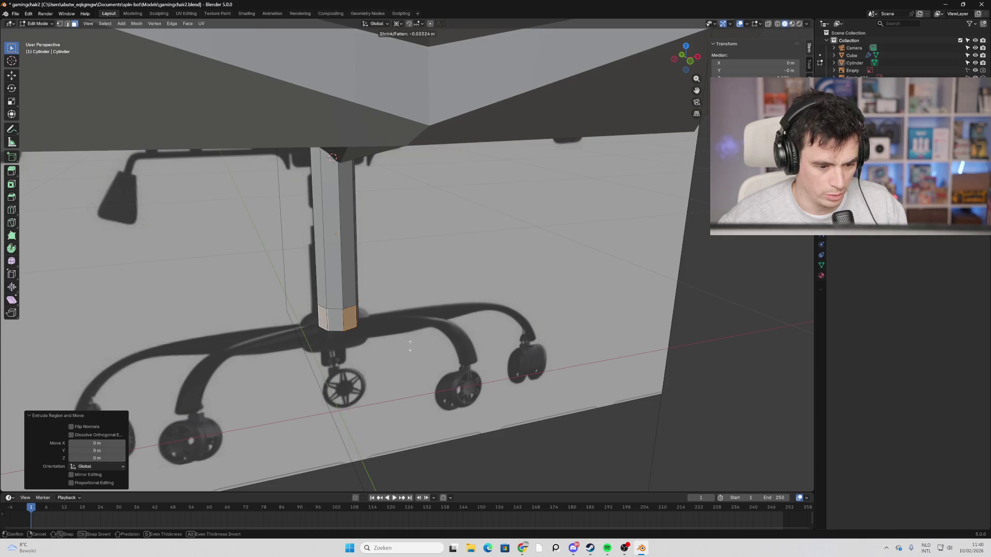
right_click(441, 345)
key(e)
right_click(683, 331)
key(ctrl+f)
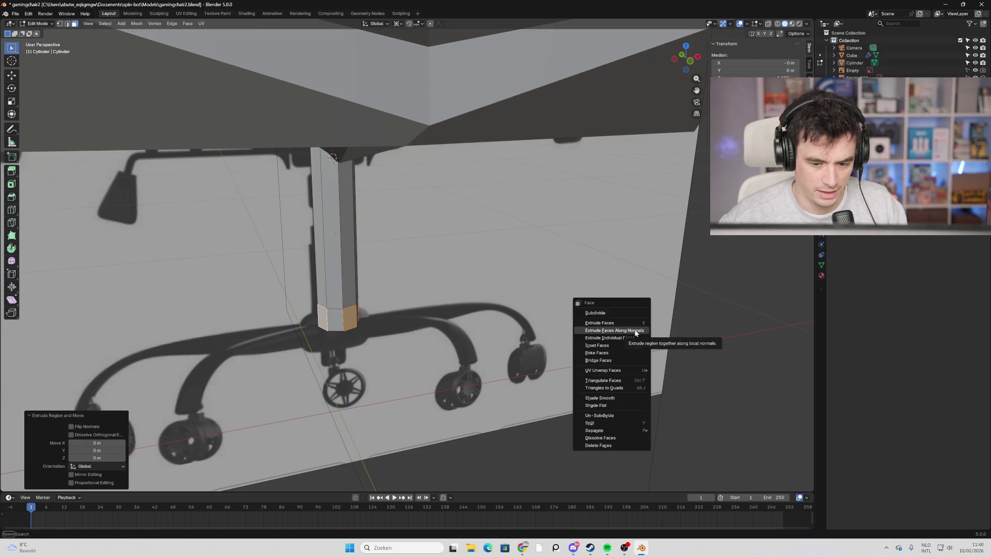
click(635, 331)
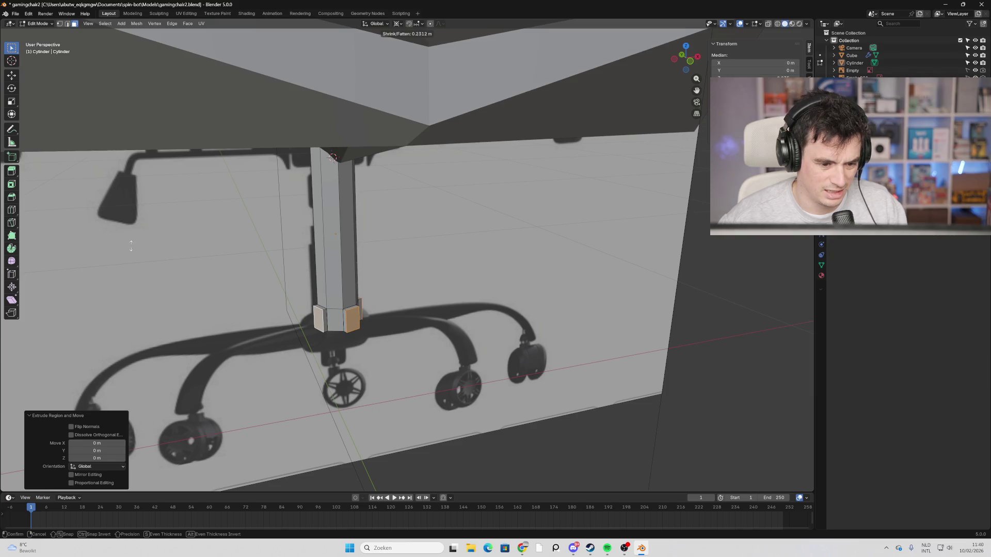
click(151, 235)
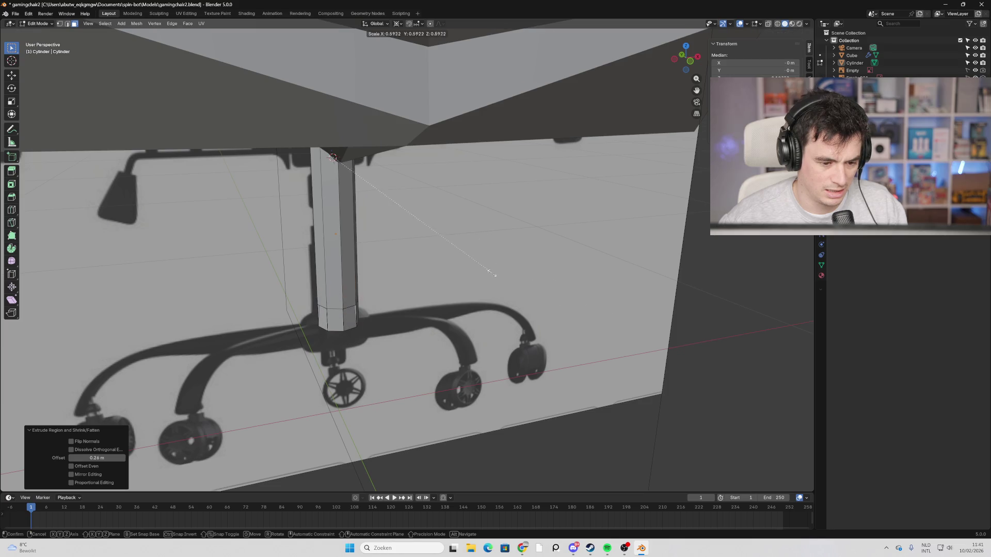
Extrude the bottom faces along their normals again to form the wider collar.
right_click(353, 318)
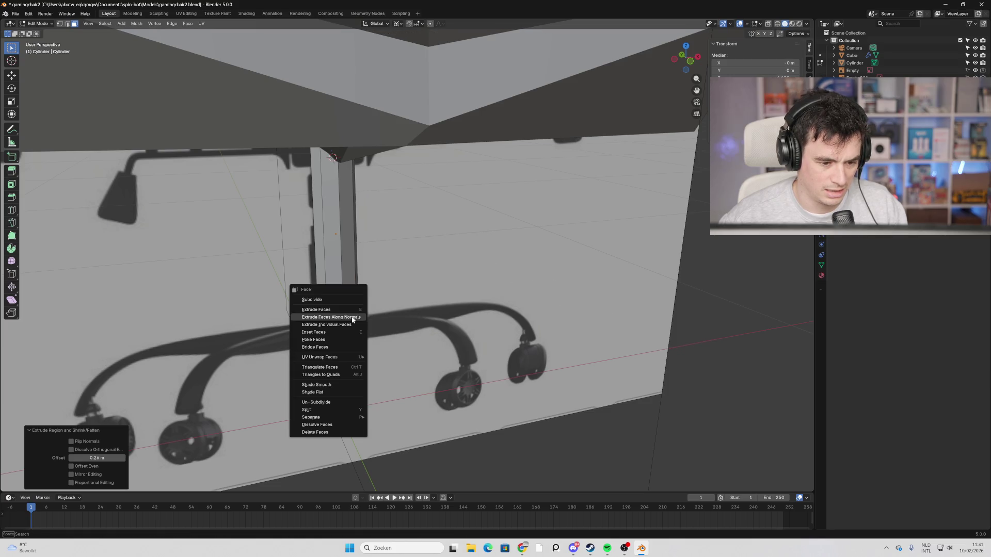
click(351, 318)
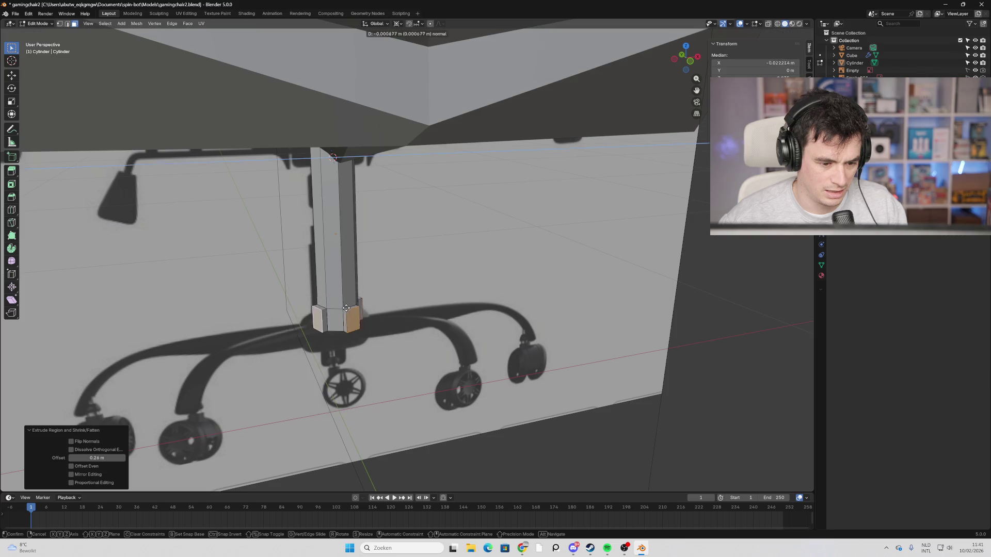
key(Escape)
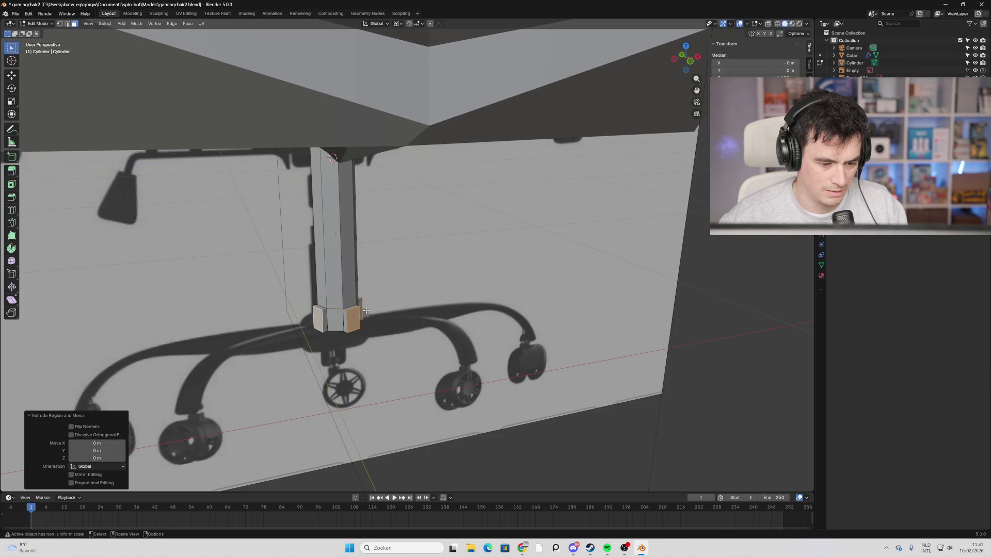
right_click(364, 314)
click(361, 318)
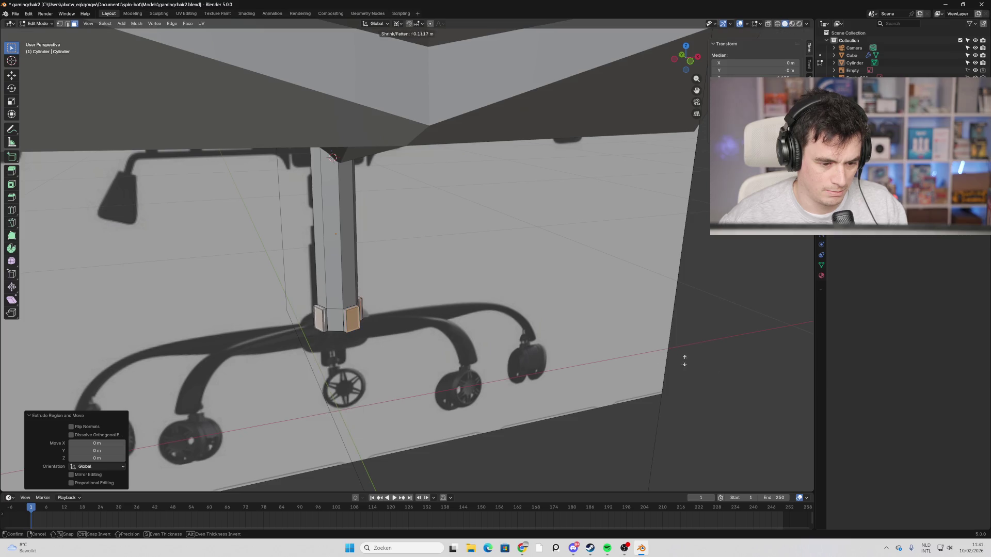
click(674, 207)
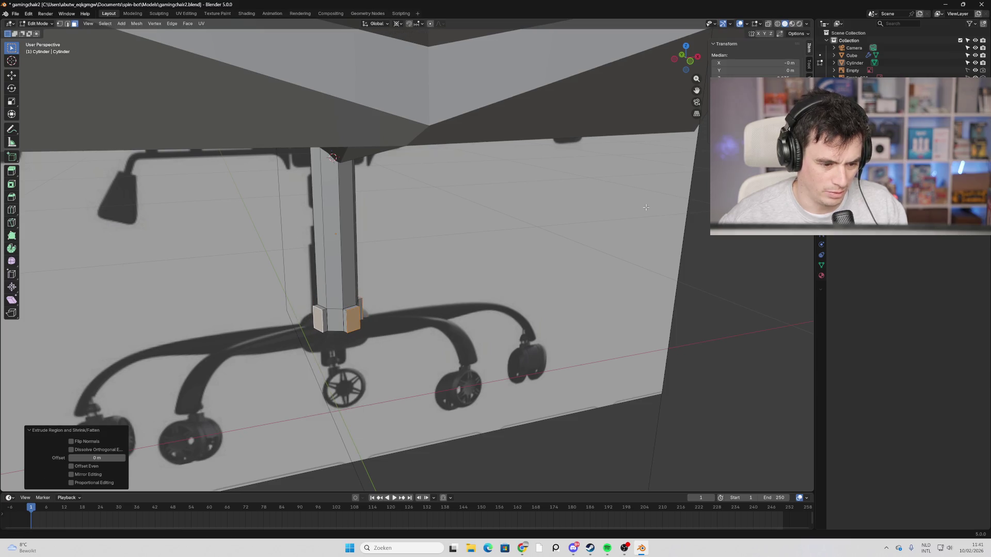
mouse_move(646, 205)
middle_down()
mouse_move(479, 276)
mouse_move(539, 263)
mouse_move(471, 296)
mouse_move(478, 271)
mouse_move(522, 256)
middle_up()
click(470, 279)
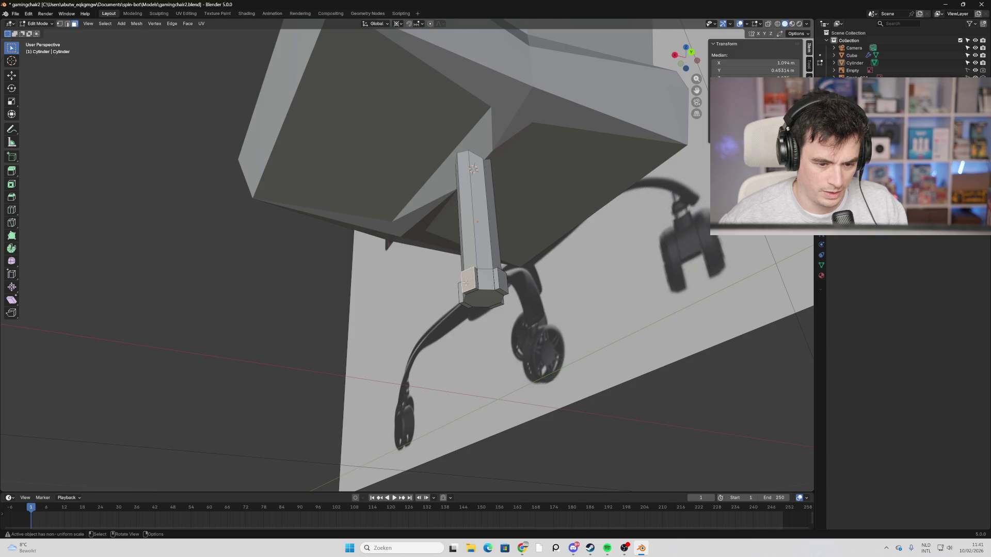
key(e)
key(Escape)
mouse_move(464, 283)
middle_down()
mouse_move(456, 284)
mouse_move(525, 334)
middle_up()
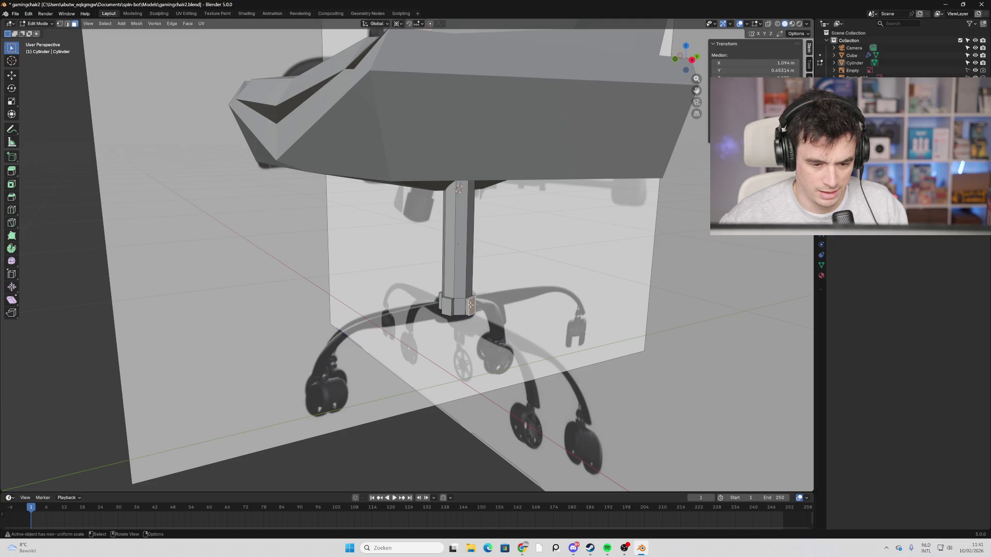
key(e)
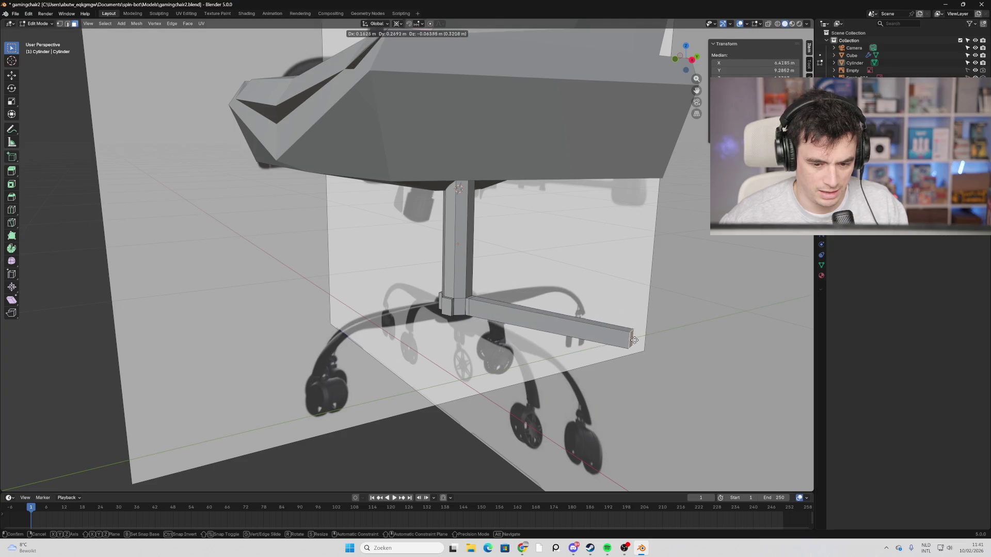
key(Escape)
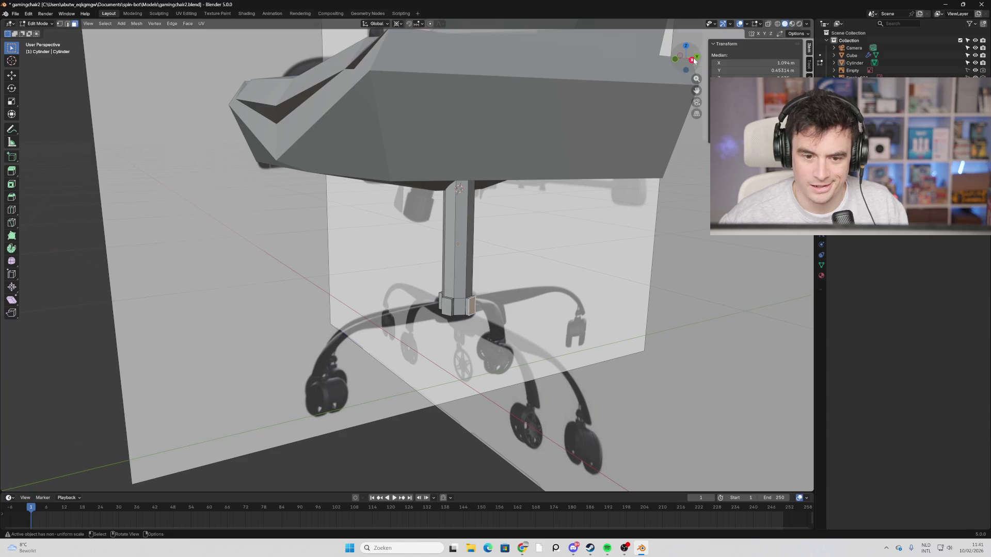
click(692, 60)
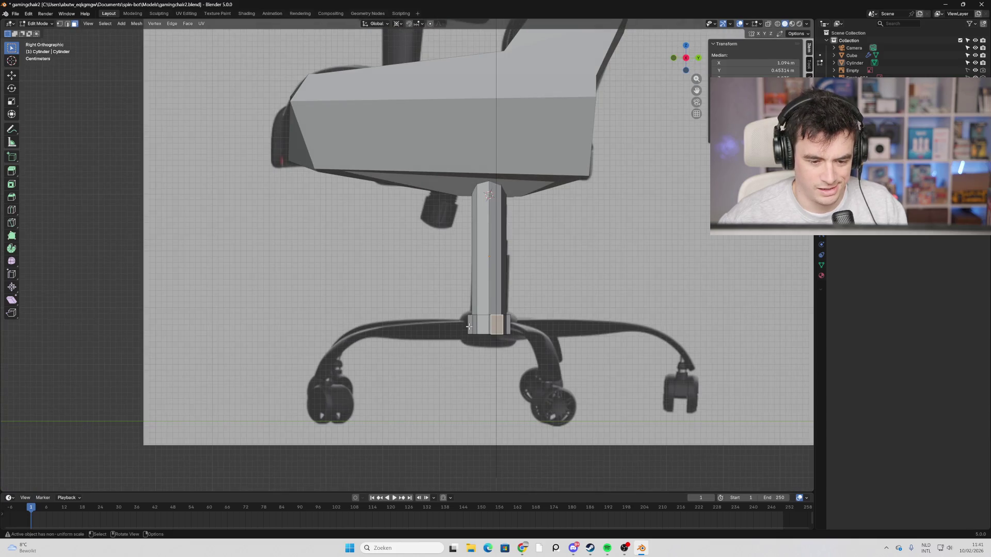
mouse_move(467, 326)
middle_down()
mouse_move(415, 323)
mouse_move(422, 329)
middle_up()
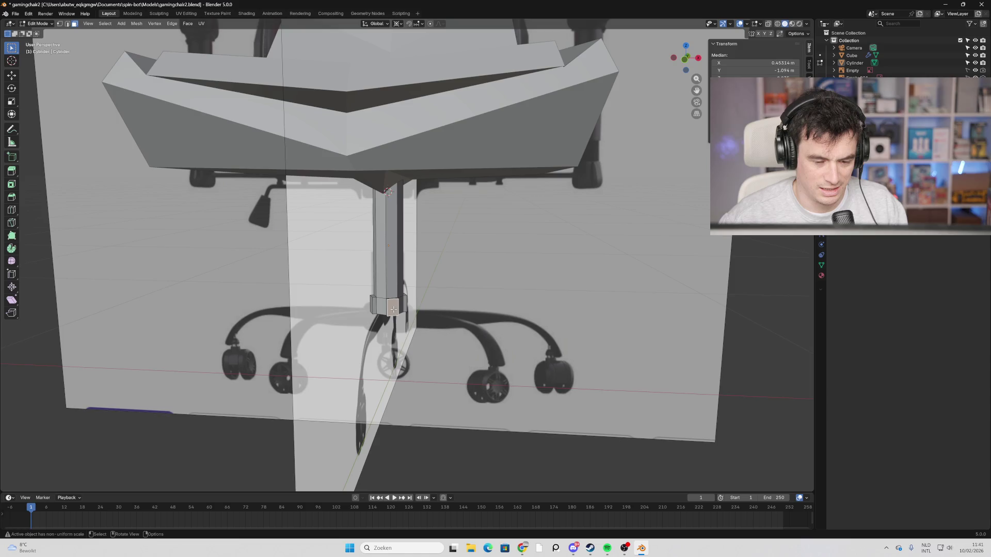
key(s)
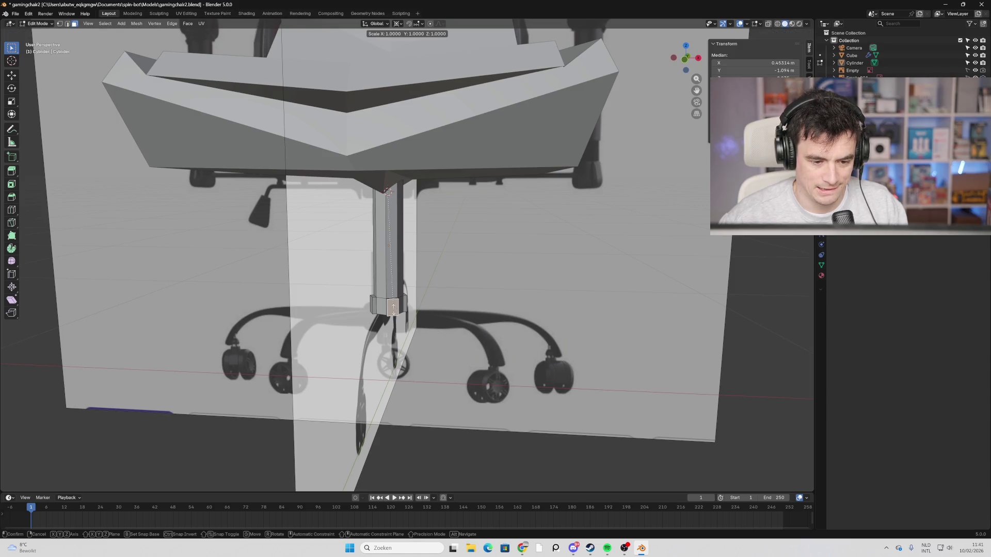
key(x)
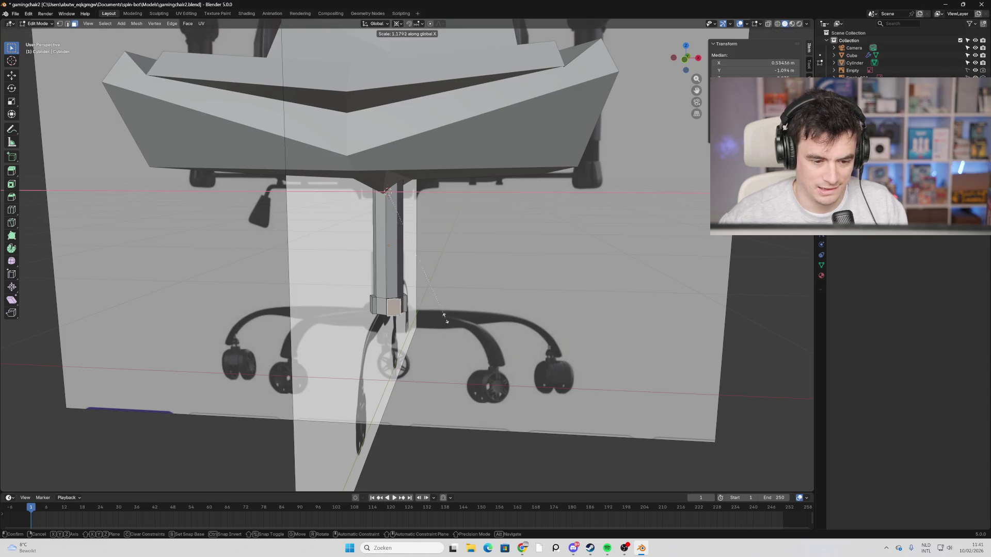
click(435, 311)
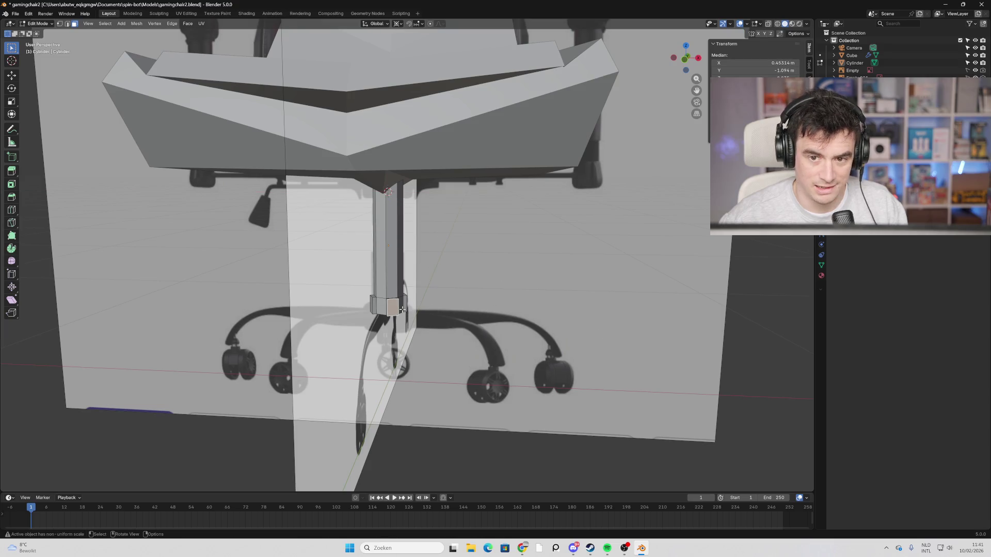
key(s)
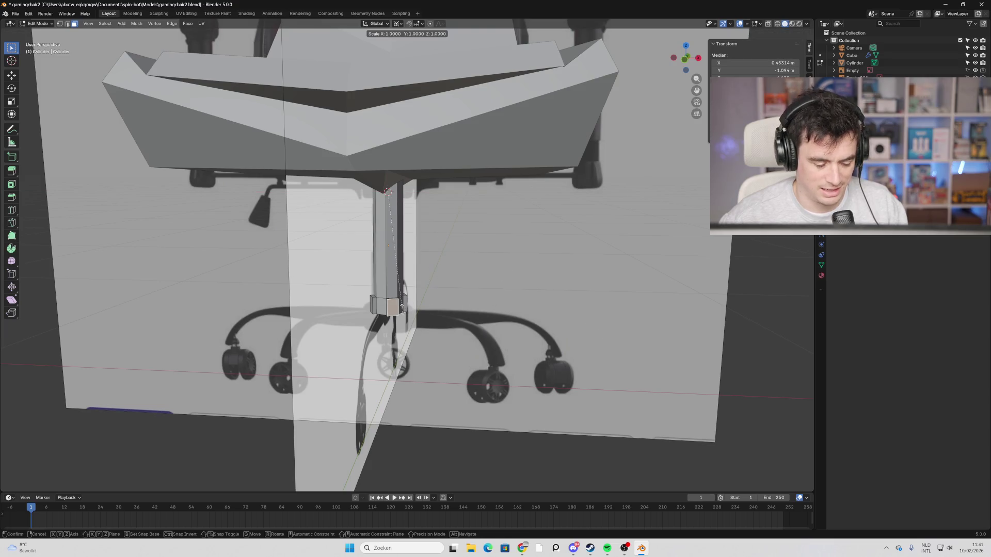
key(Escape)
middle_drag(406, 313, 358, 319)
right_click(356, 318)
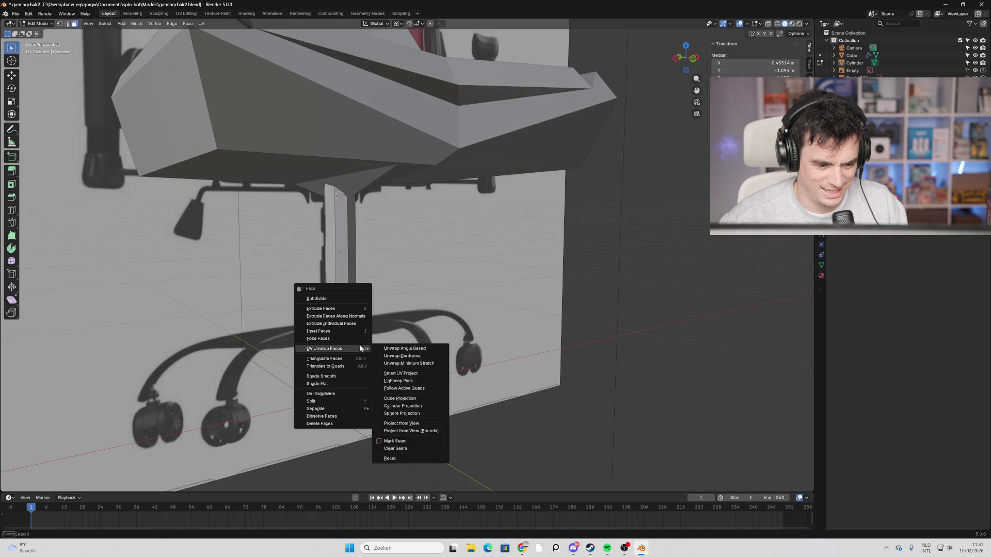
Try extruding a collar face by 12 and cancel the overly long result.
click(358, 317)
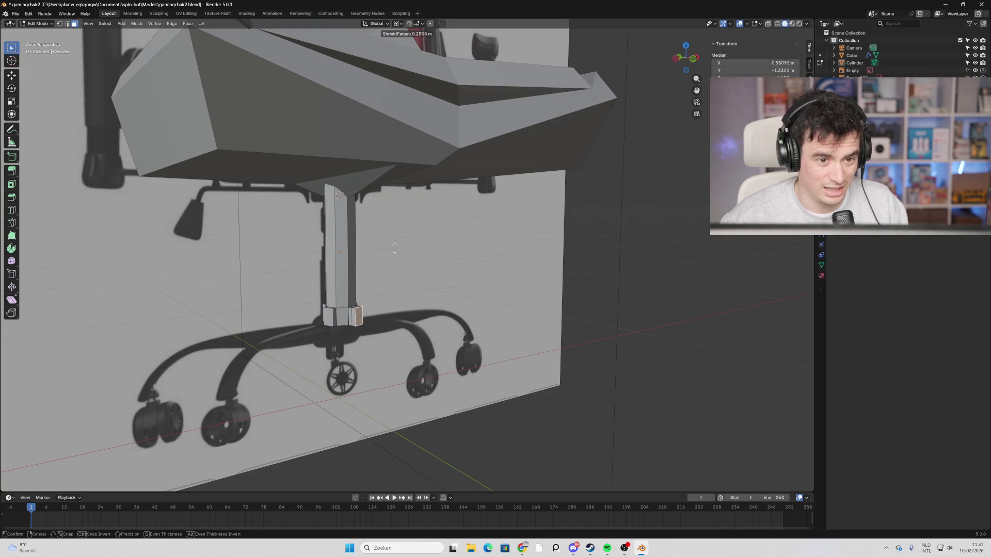
text(1)
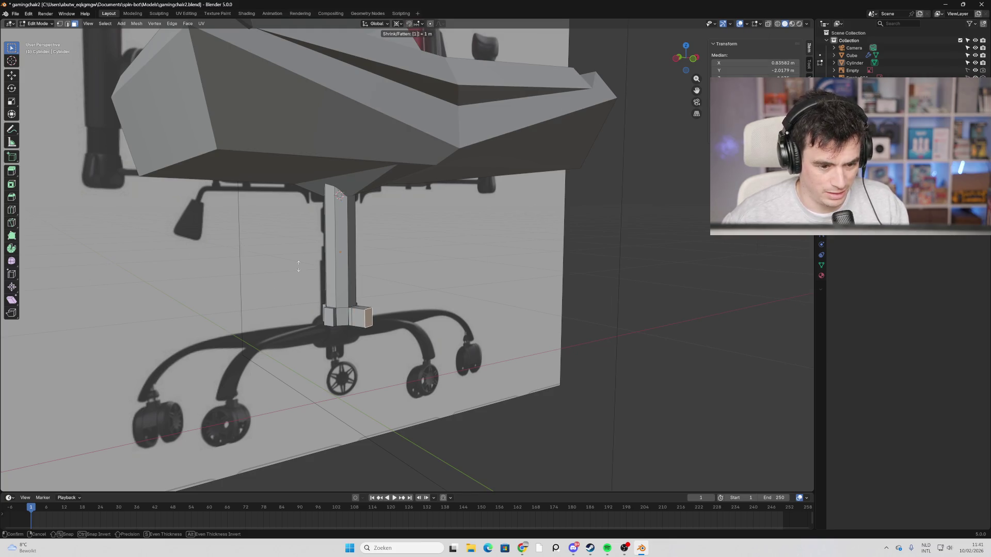
text(24321)
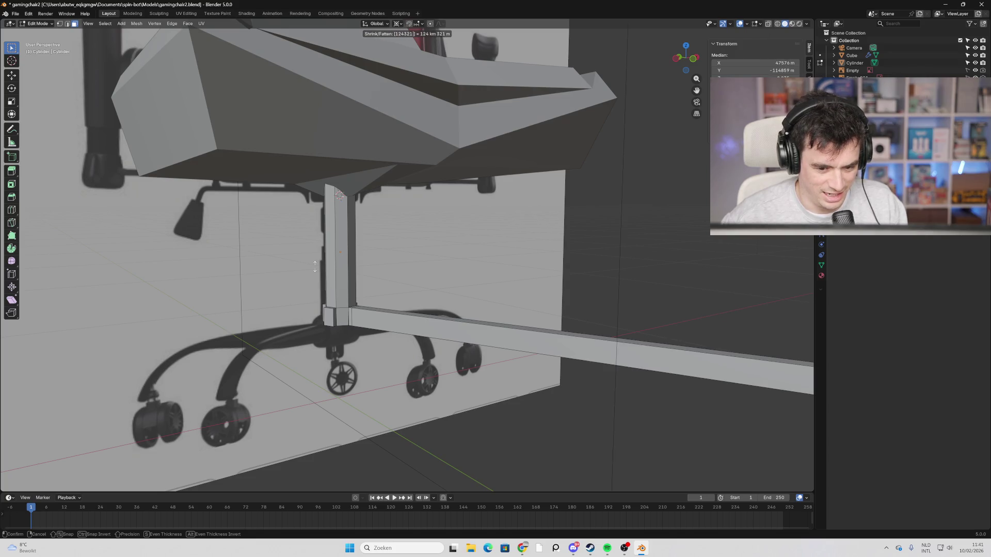
key(Escape)
click(361, 306)
right_click(360, 308)
key(Escape)
click(356, 323)
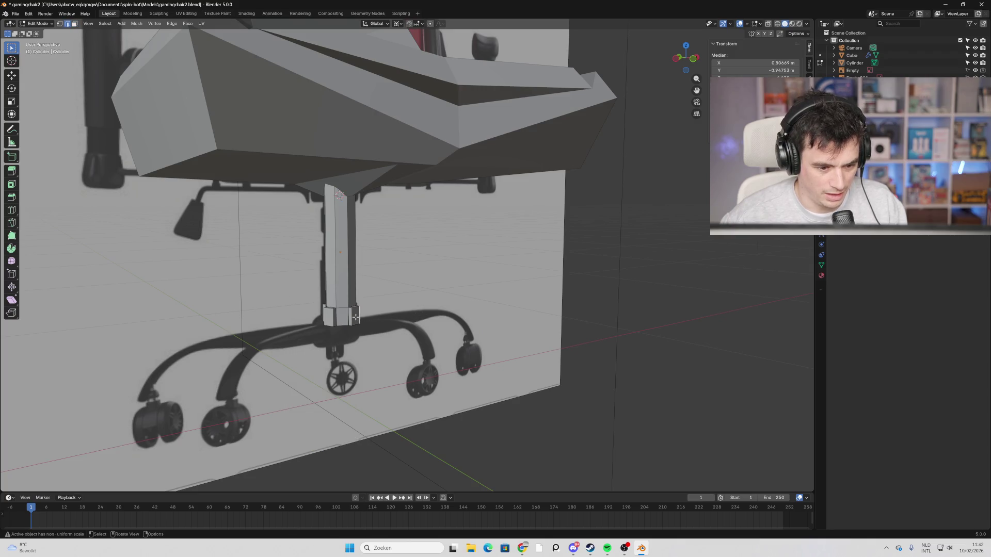
Select a collar side face and cancel a trial 2 m extrusion.
click(355, 313)
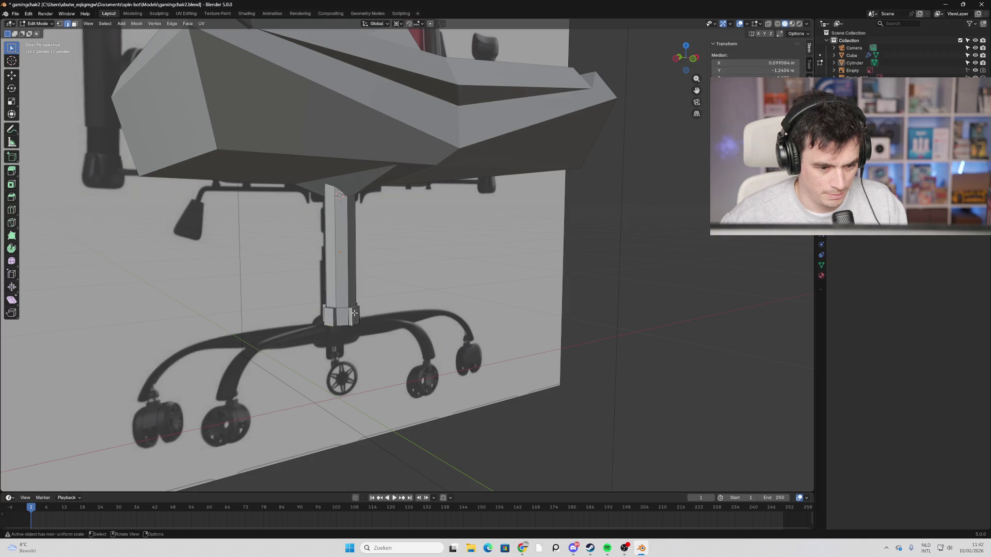
key(3)
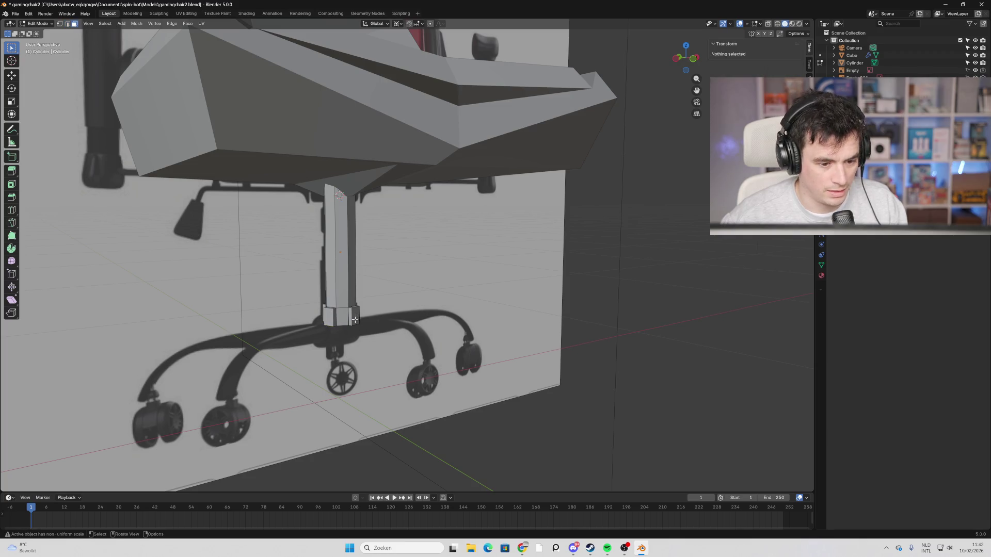
click(355, 320)
text(e)
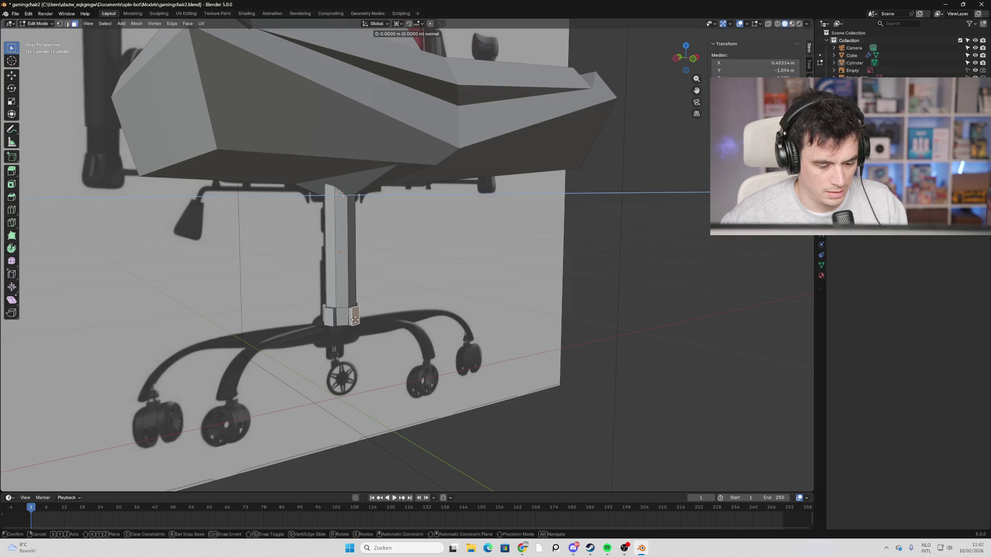
text(2)
key(Escape)
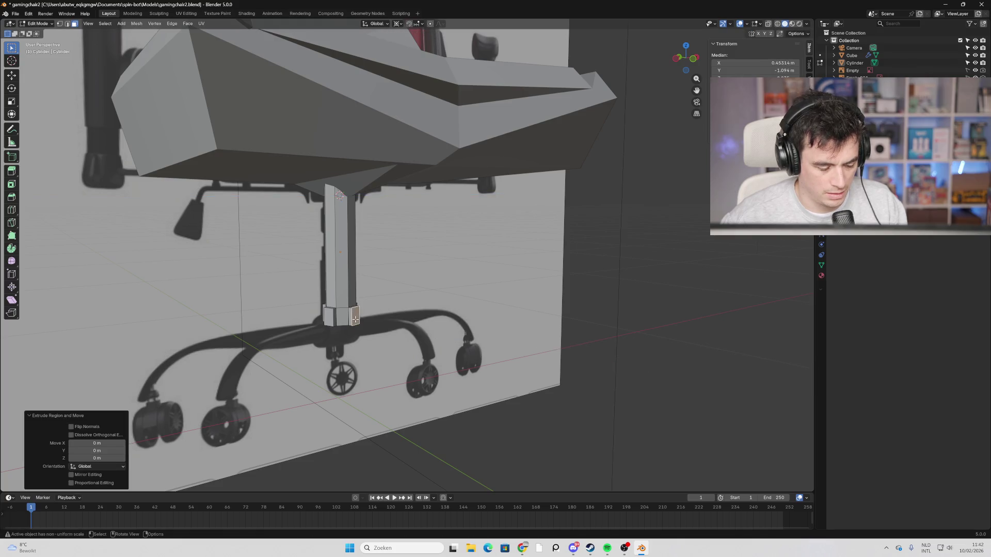
text(e2)
key(Escape)
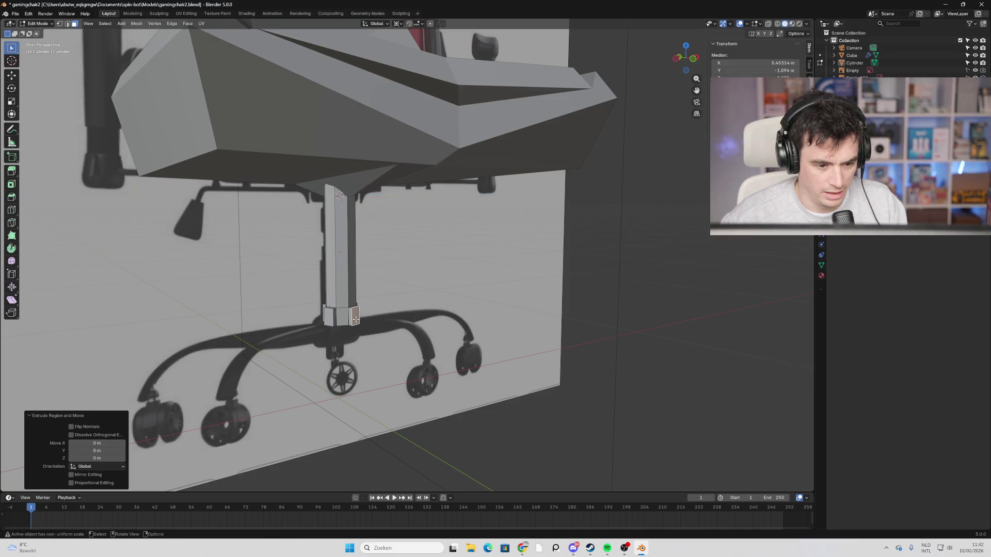
Reselect the collar side face in face mode and cancel a trial 1 m extrusion.
key(1)
right_click(355, 318)
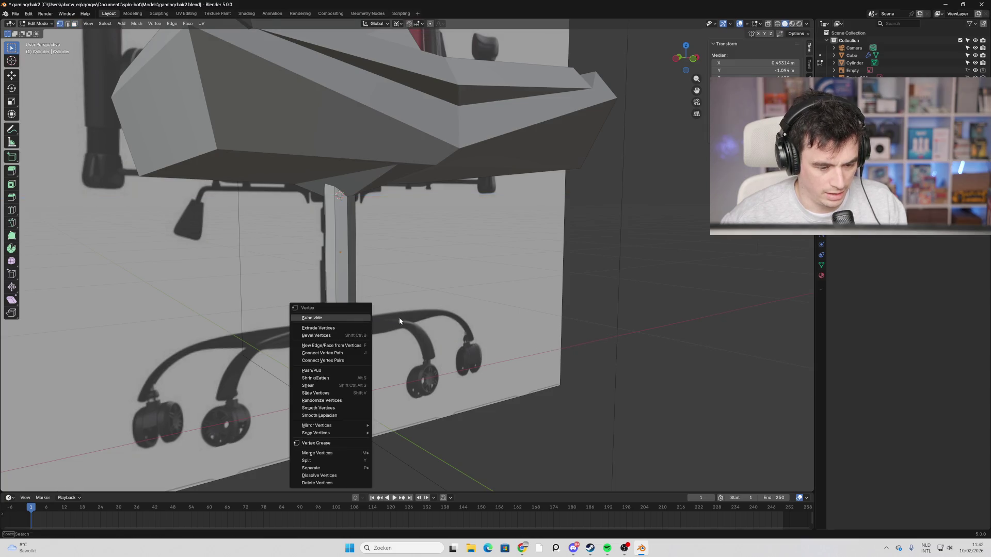
click(357, 320)
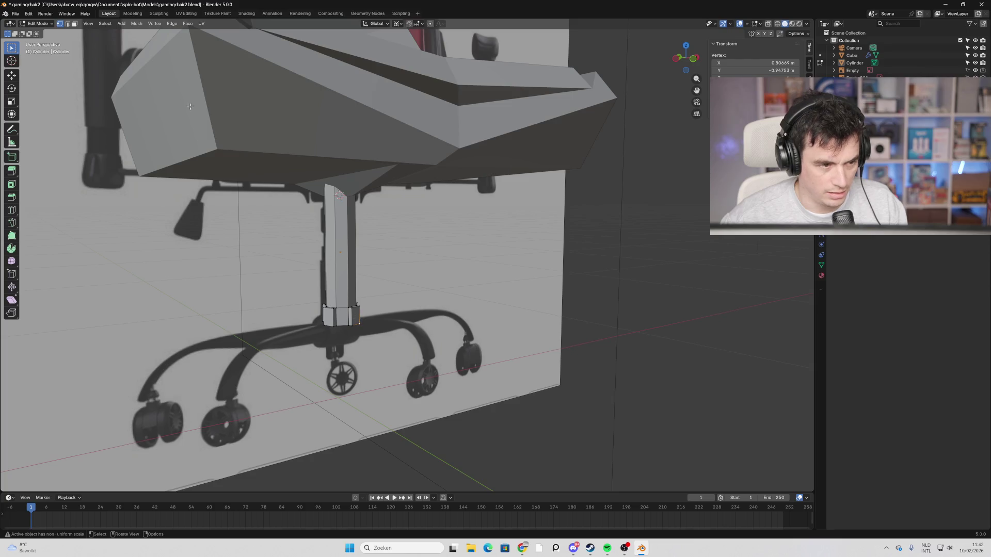
key(2)
key(3)
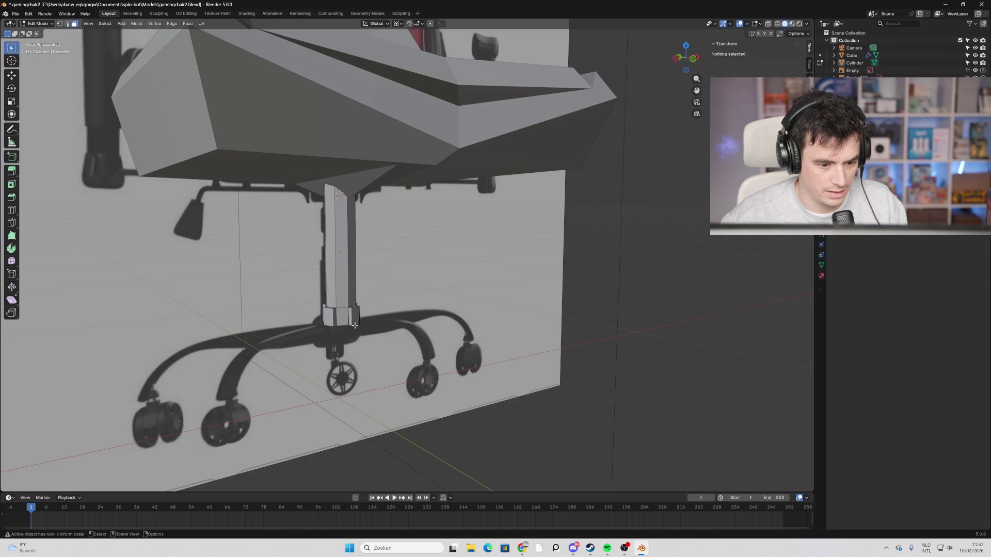
click(355, 319)
text(e1)
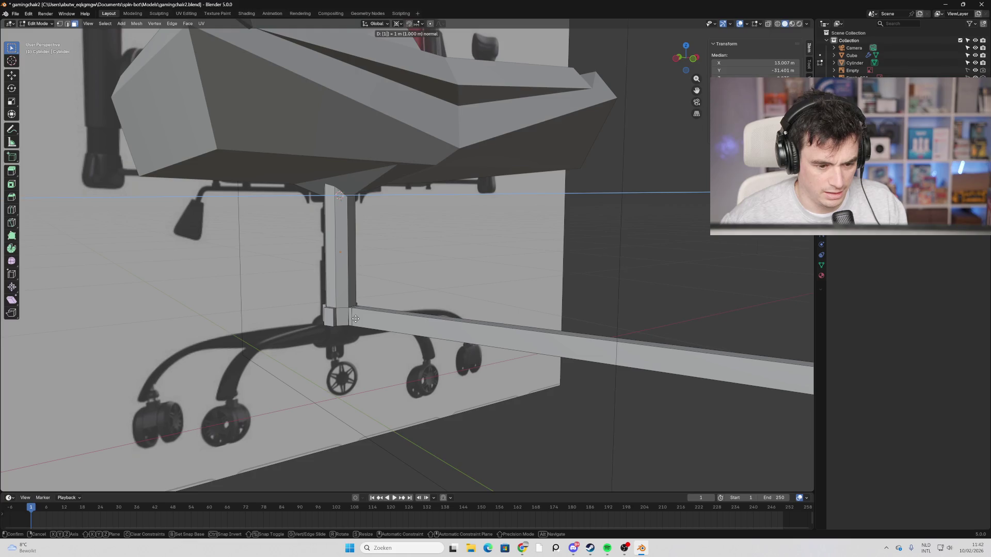
key(Escape)
Undo a 10 cm test extrusion and extrude the first 0.3 m leg.
click(360, 318)
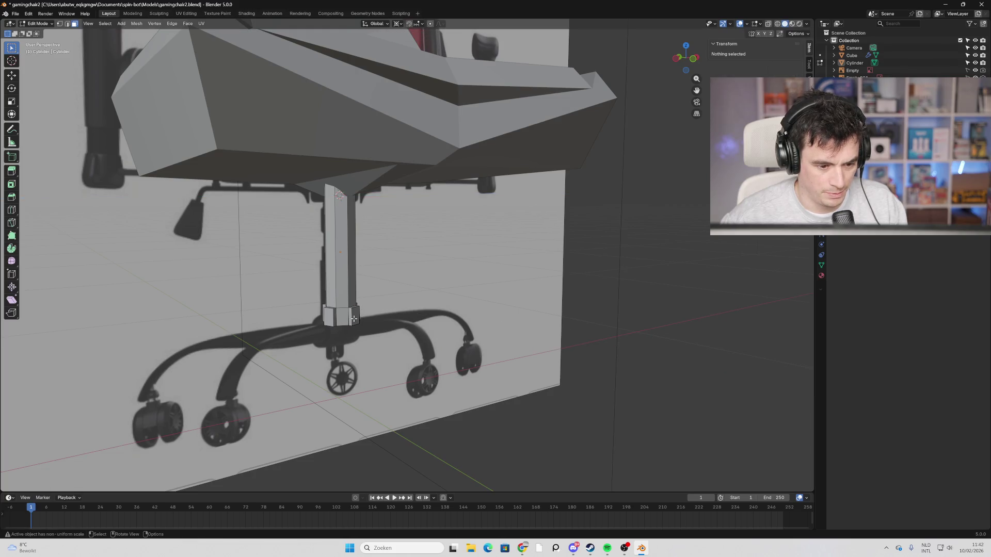
click(354, 319)
text(e0.1)
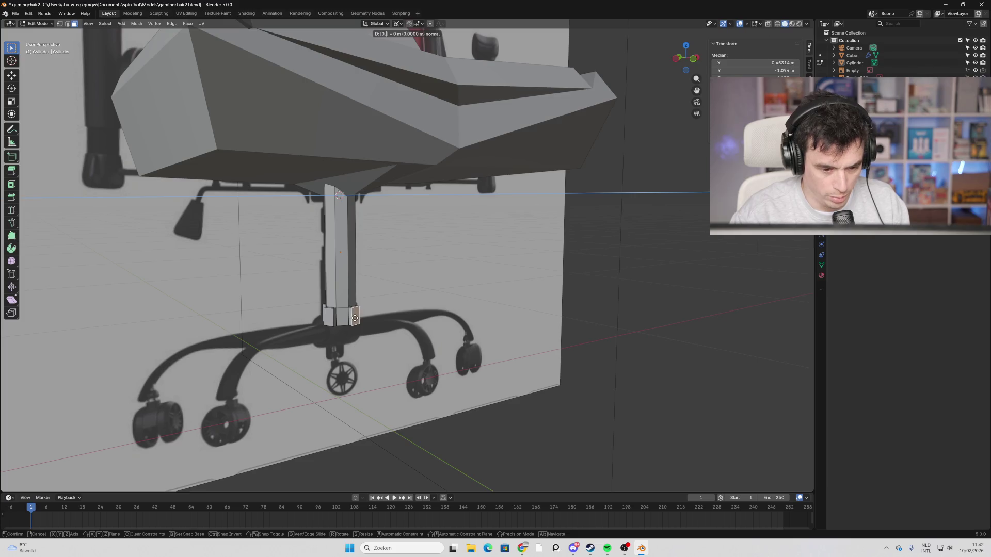
key(Return)
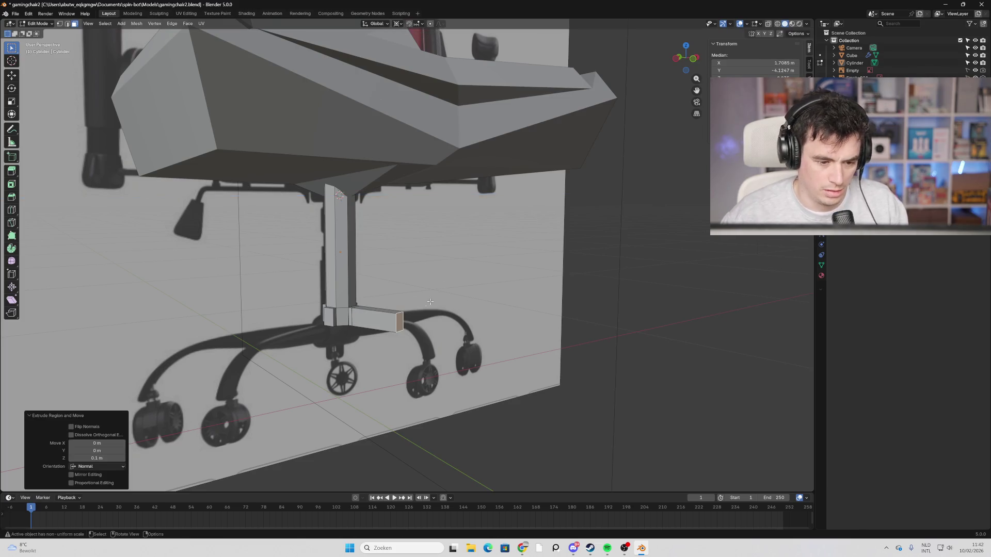
click(438, 289)
key(ctrl+z)
key(ctrl+z)
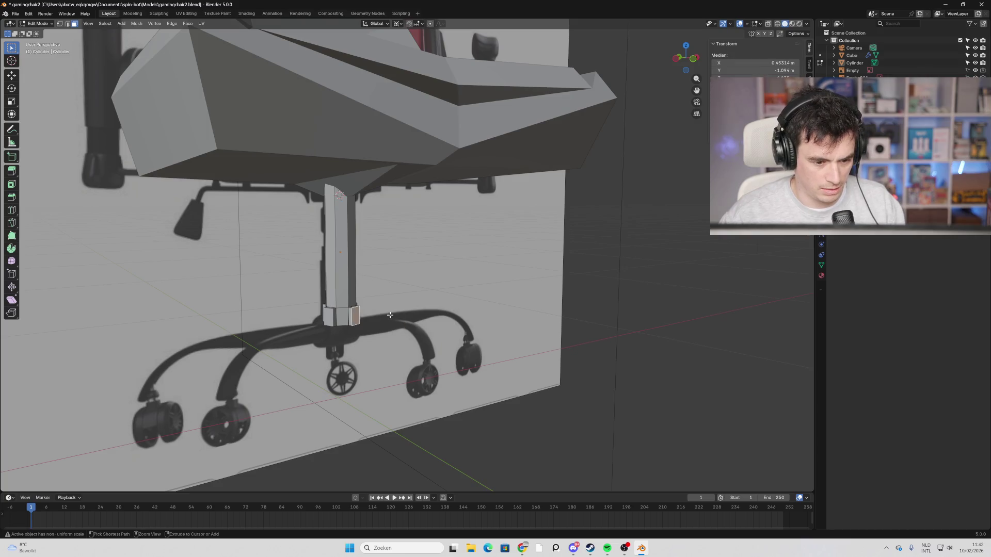
text(e0.3)
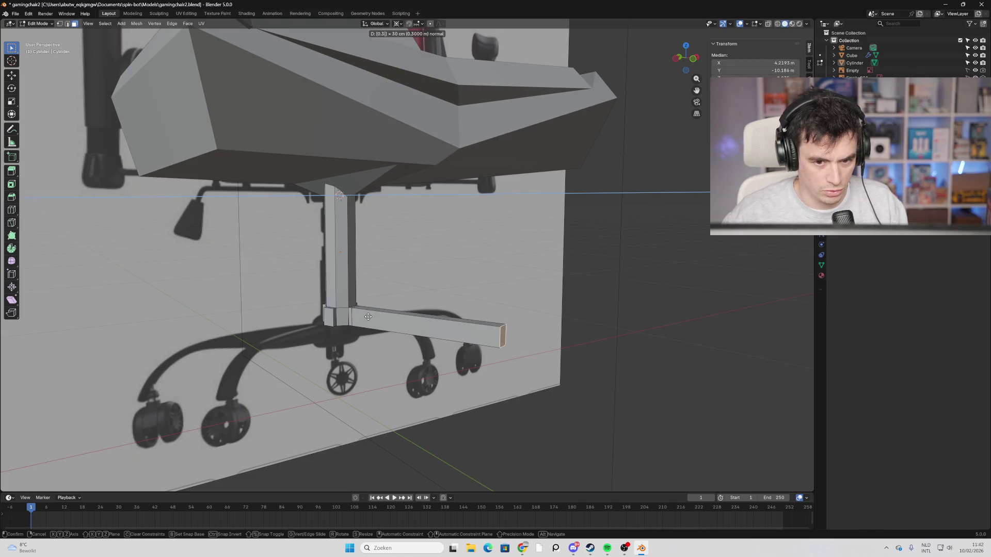
key(Return)
Extrude the second, third and fourth 0.3 m legs from the remaining stem-foot faces.
mouse_move(368, 316)
middle_down()
mouse_move(542, 327)
mouse_move(529, 276)
mouse_move(475, 280)
mouse_move(382, 315)
mouse_move(525, 327)
mouse_move(506, 326)
middle_up()
click(319, 324)
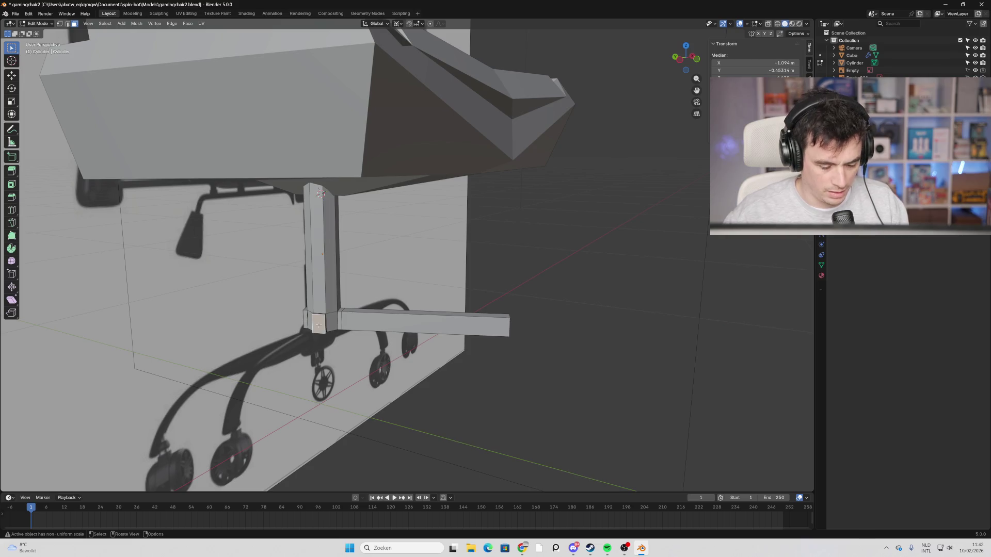
text(e0.3)
key(Return)
middle_drag(339, 294, 330, 353)
click(331, 353)
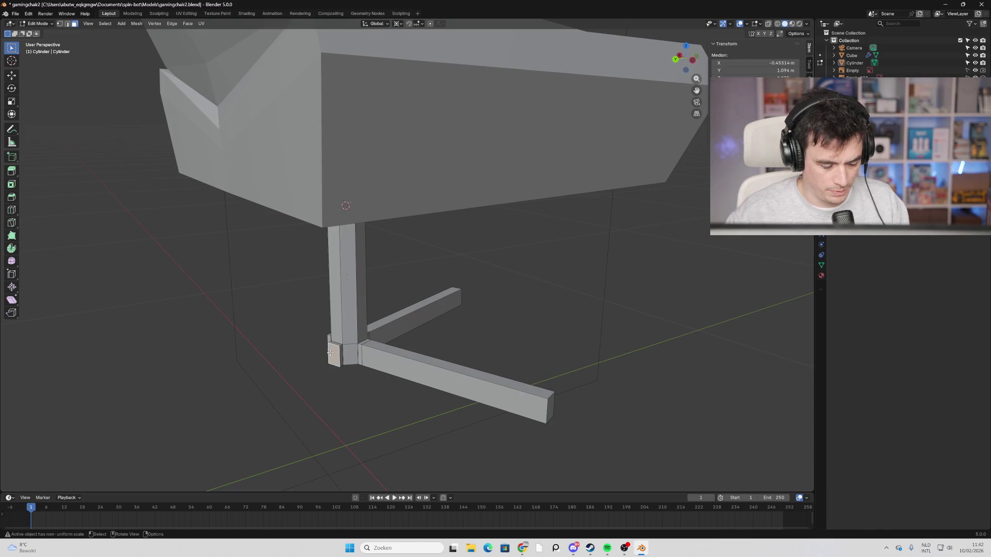
text(e)
text(0.3)
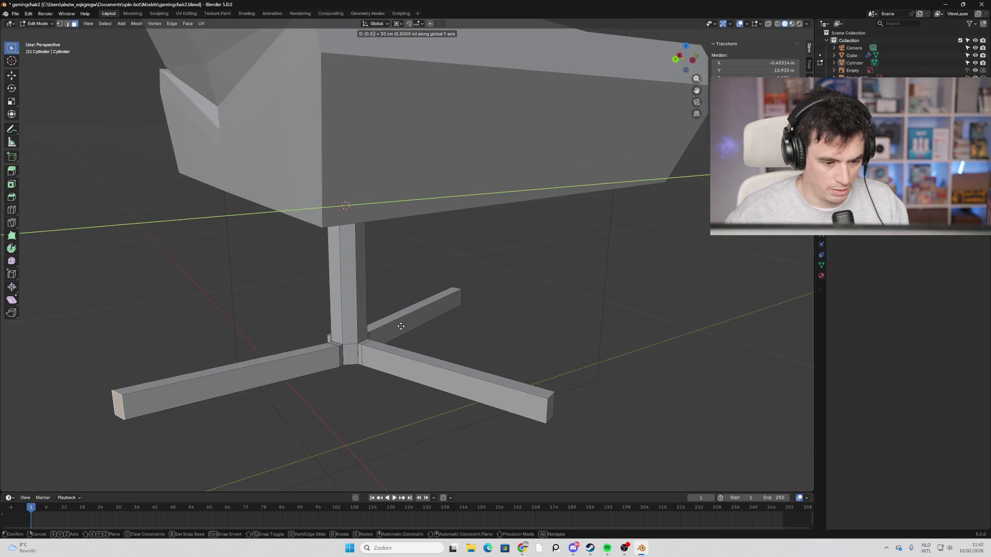
key(Escape)
text(e)
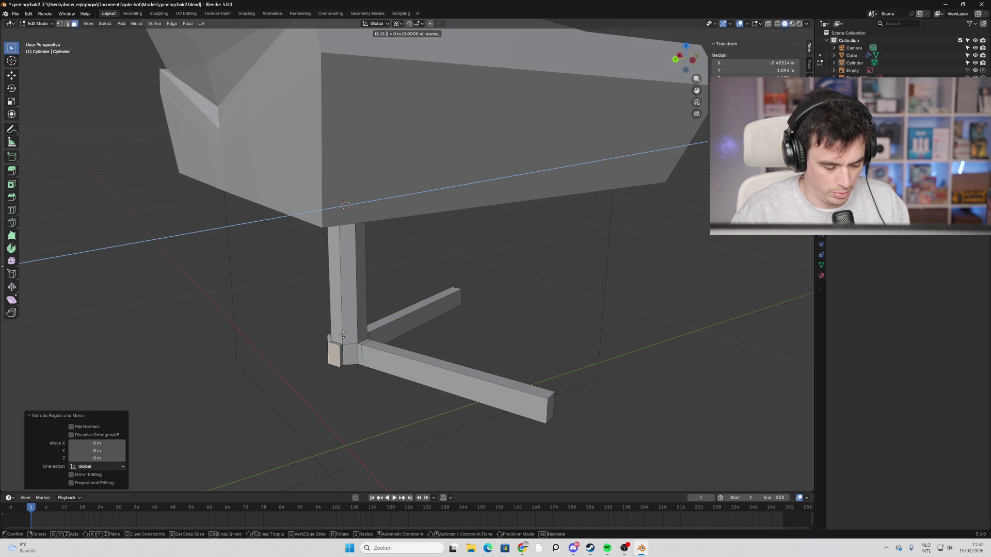
text(0.3)
key(Return)
middle_drag(263, 310, 467, 343)
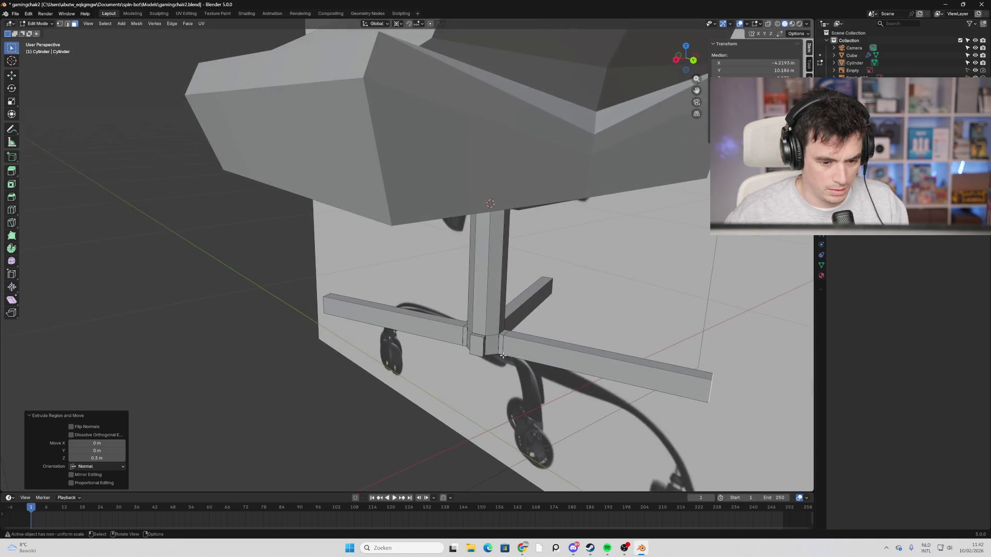
click(474, 347)
text(e0.3)
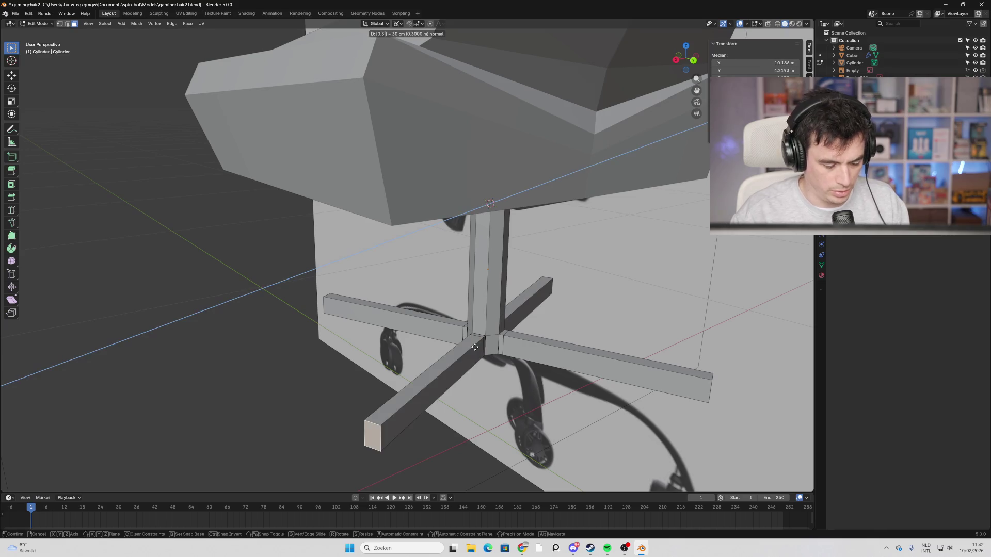
key(Return)
Check the cross-shaped base from several sides, ending in the front view.
scroll(474, 347, down, 6)
mouse_move(460, 311)
middle_down()
mouse_move(451, 287)
mouse_move(331, 297)
middle_up()
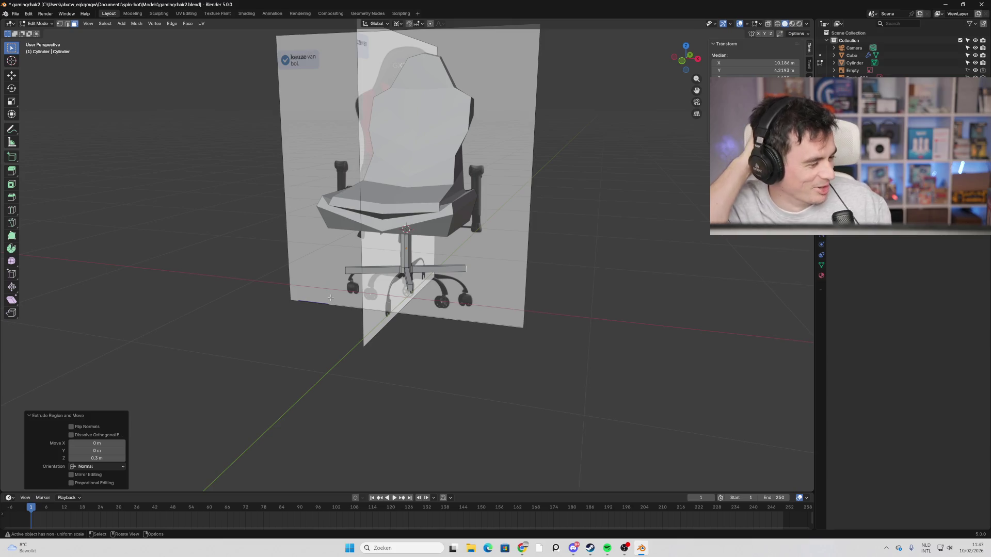
scroll(351, 297, up, 3)
middle_drag(434, 320, 387, 297)
middle_drag(343, 283, 441, 299)
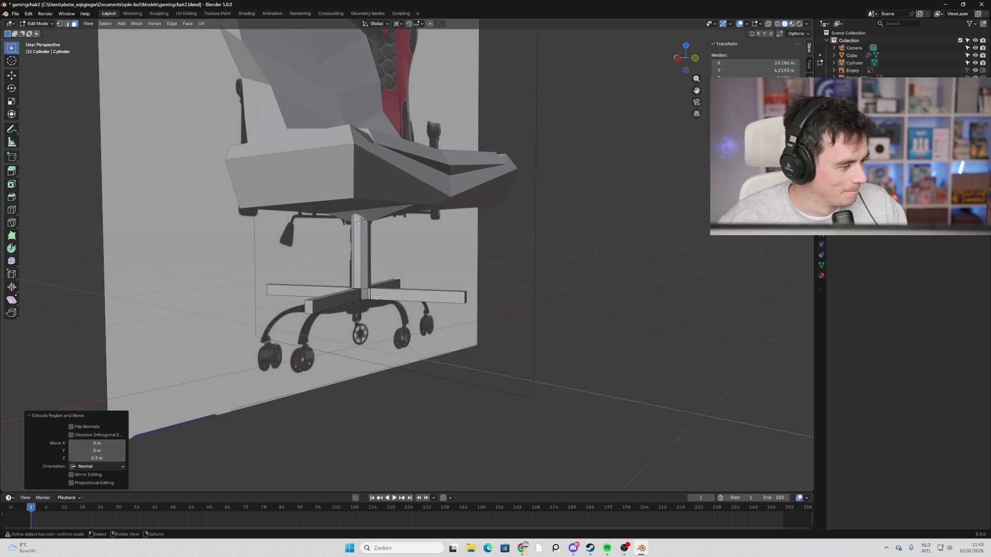
mouse_move(312, 305)
middle_down()
mouse_move(389, 315)
mouse_move(411, 338)
mouse_move(429, 313)
middle_up()
key(KP_1)
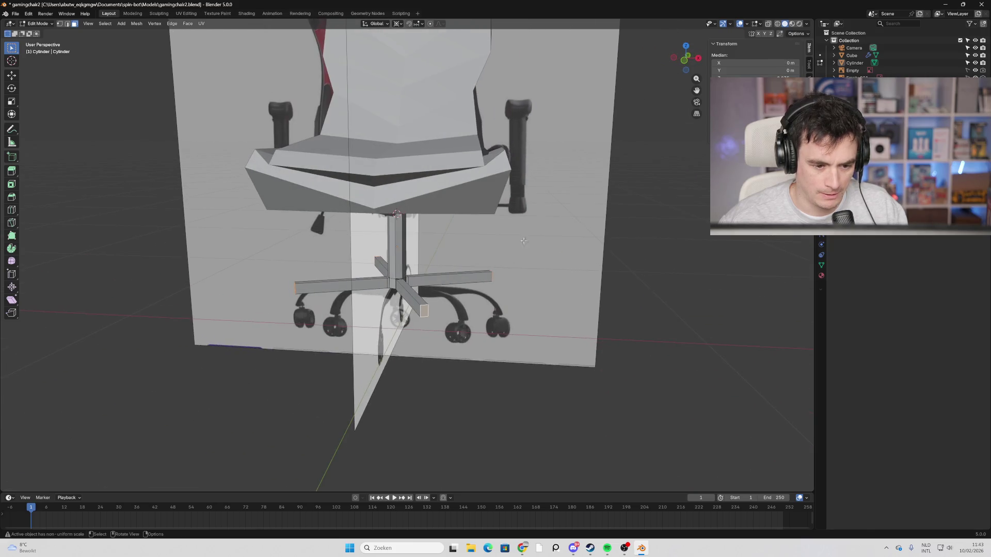
In front orthographic view, drop the leg ends about 0.12 m and tilt them toward the floor.
key(KP_5)
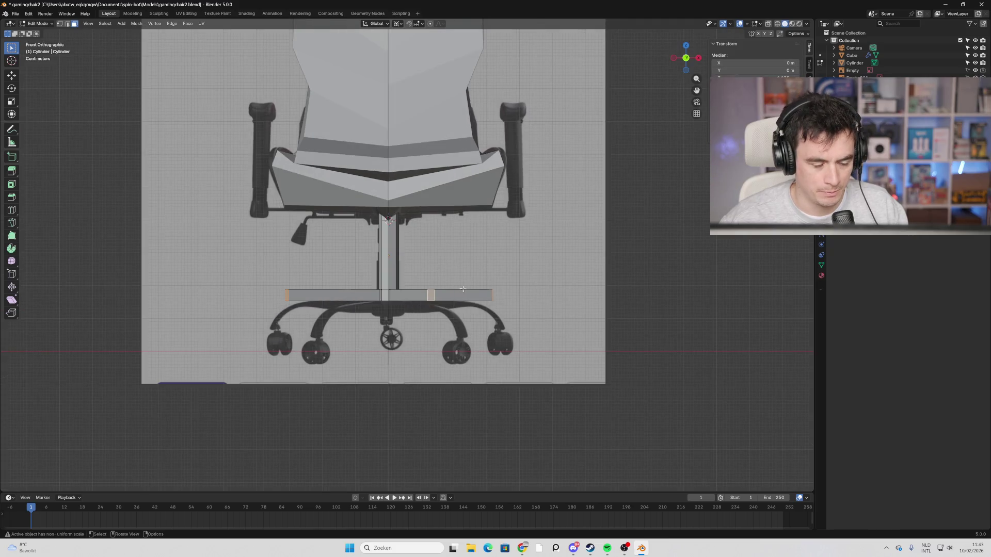
key(r)
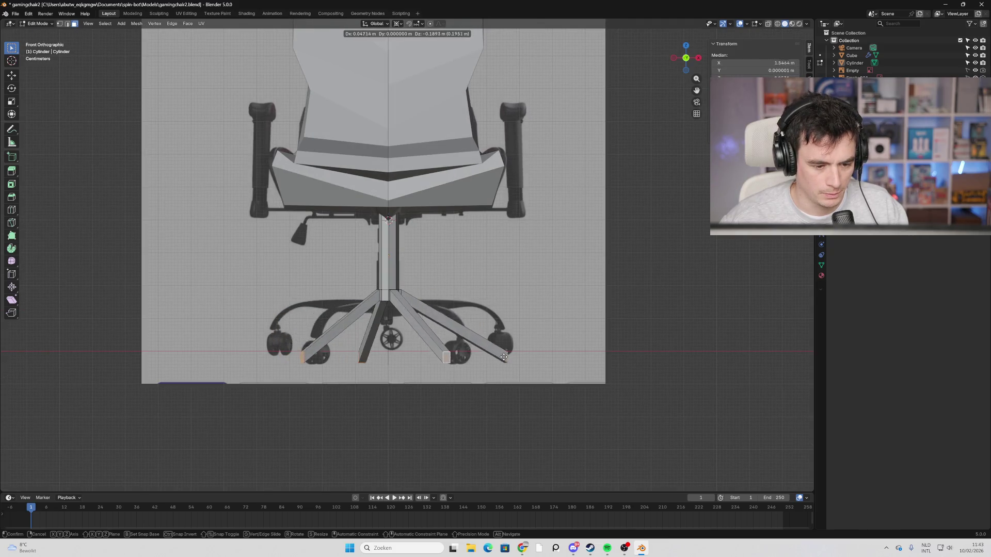
key(Escape)
key(g)
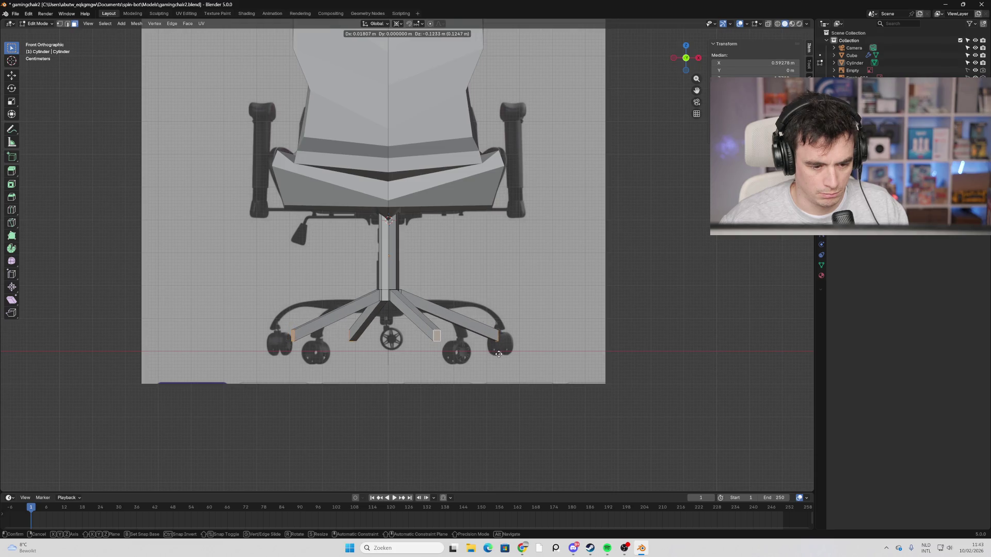
key(r)
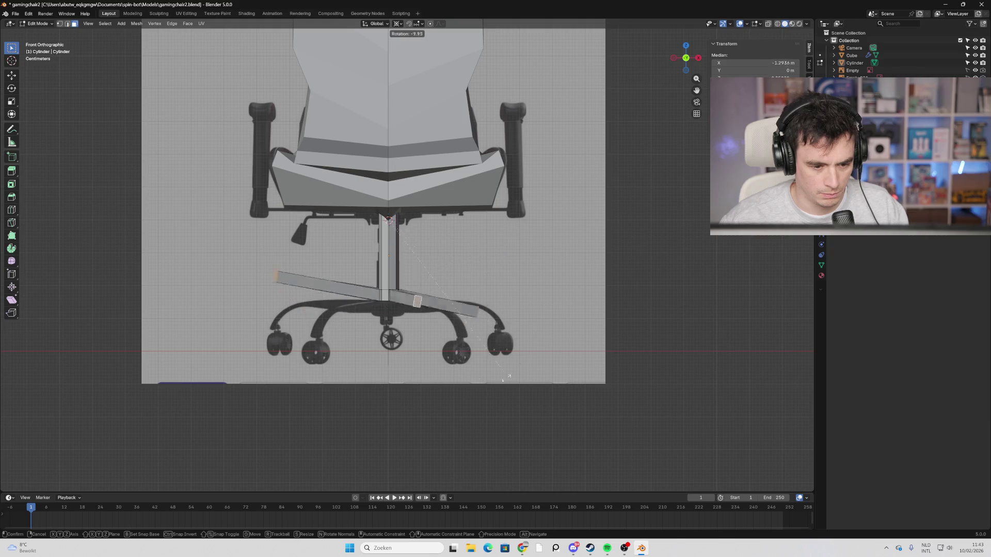
click(440, 387)
Duplicate the angled legs and place the copies lower on the base.
key(shift+d)
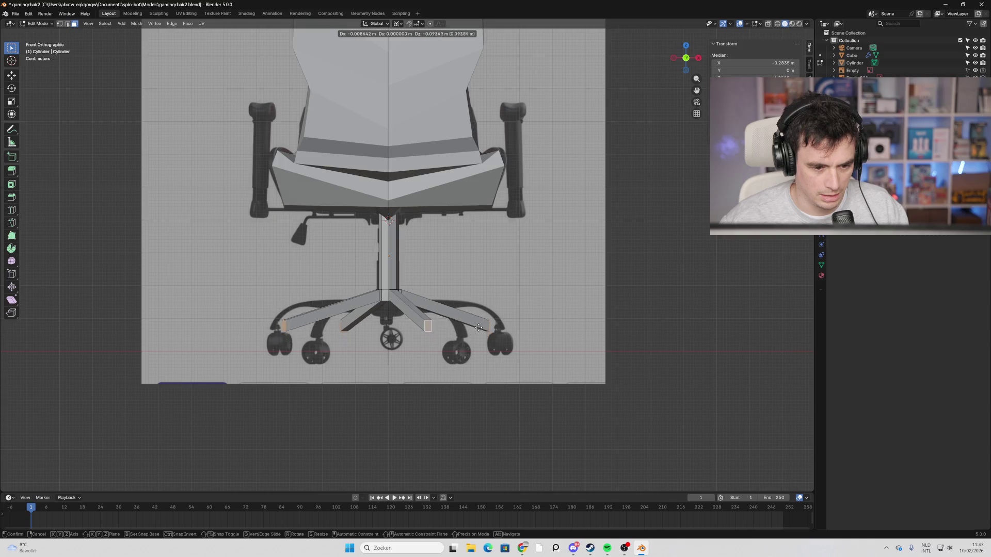
click(335, 336)
mouse_move(335, 336)
middle_down()
mouse_move(392, 335)
mouse_move(372, 340)
mouse_move(379, 344)
mouse_move(587, 314)
mouse_move(644, 317)
mouse_move(500, 321)
mouse_move(509, 319)
middle_up()
click(587, 314)
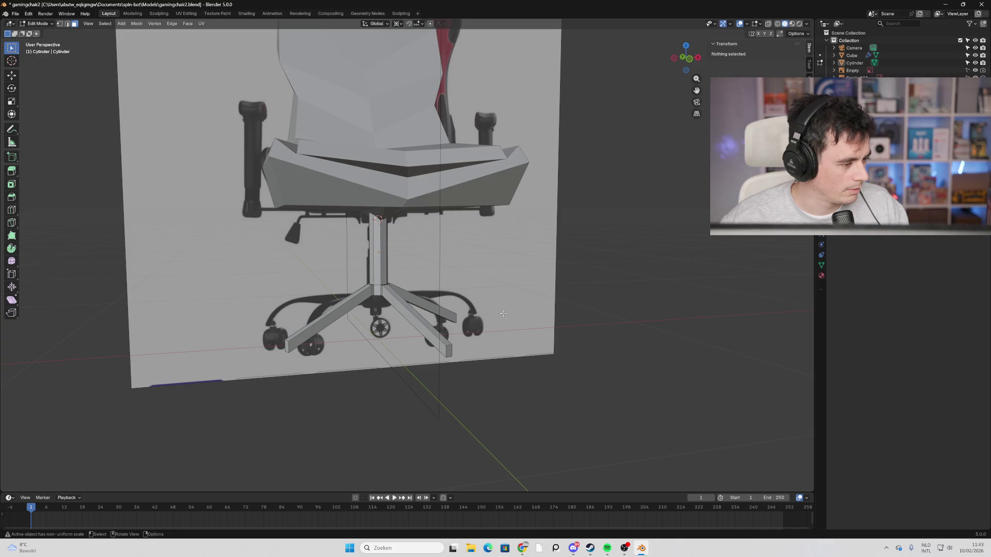
middle_drag(426, 294, 395, 289)
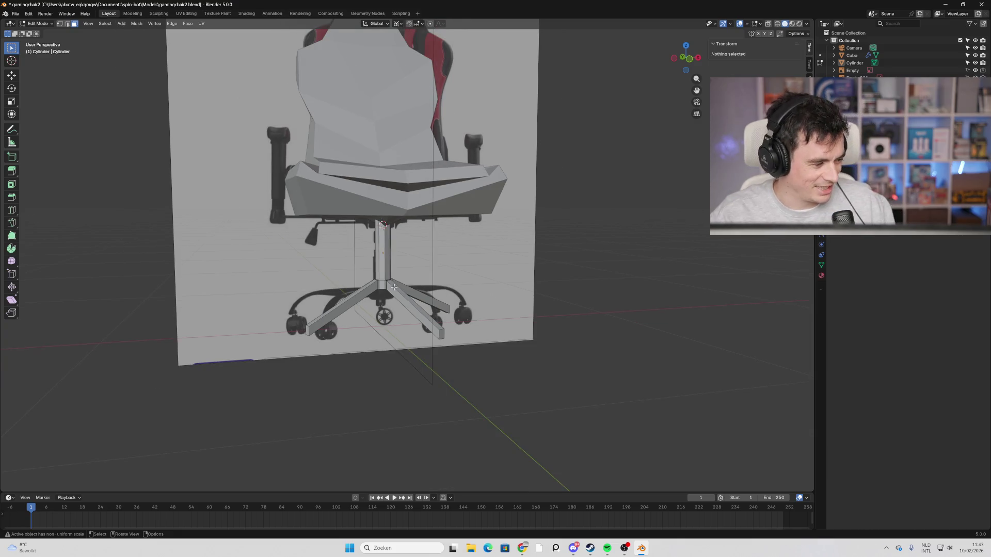
mouse_move(393, 287)
middle_down()
mouse_move(438, 289)
mouse_move(459, 276)
middle_up()
scroll(433, 272, up, 2)
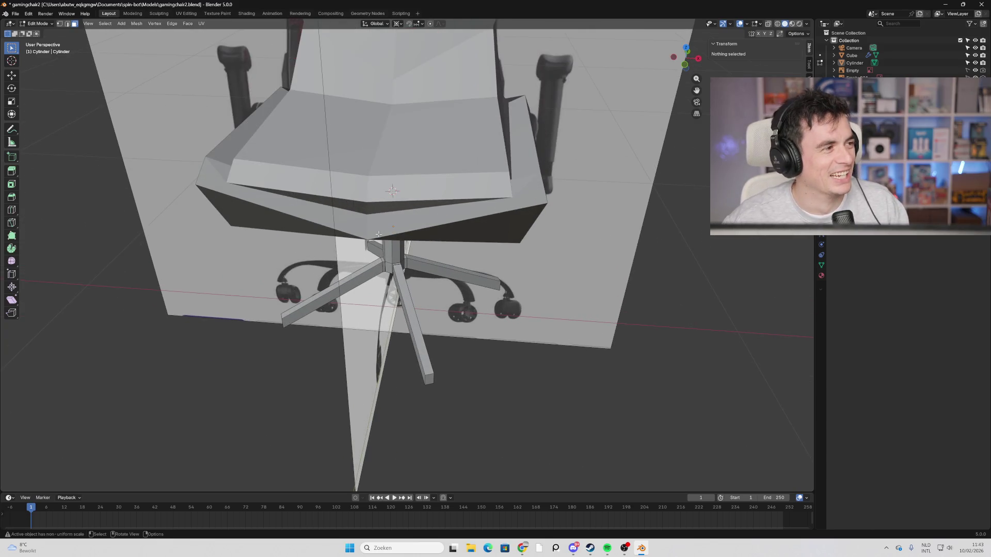
mouse_move(347, 222)
middle_down()
mouse_move(487, 227)
mouse_move(463, 197)
mouse_move(517, 255)
middle_up()
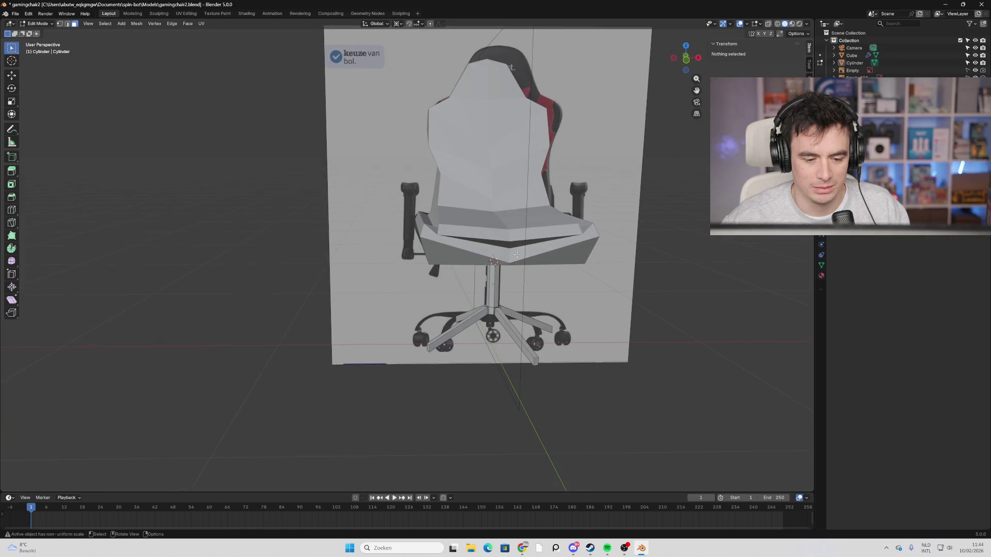
mouse_move(563, 369)
middle_down()
mouse_move(476, 357)
mouse_move(448, 424)
middle_up()
scroll(475, 358, up, 2)
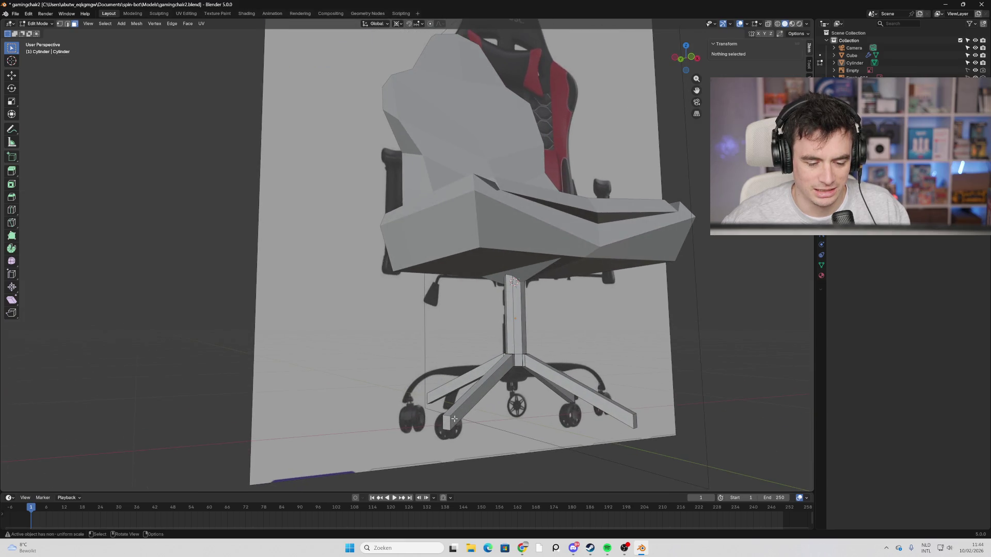
middle_drag(475, 418, 472, 421)
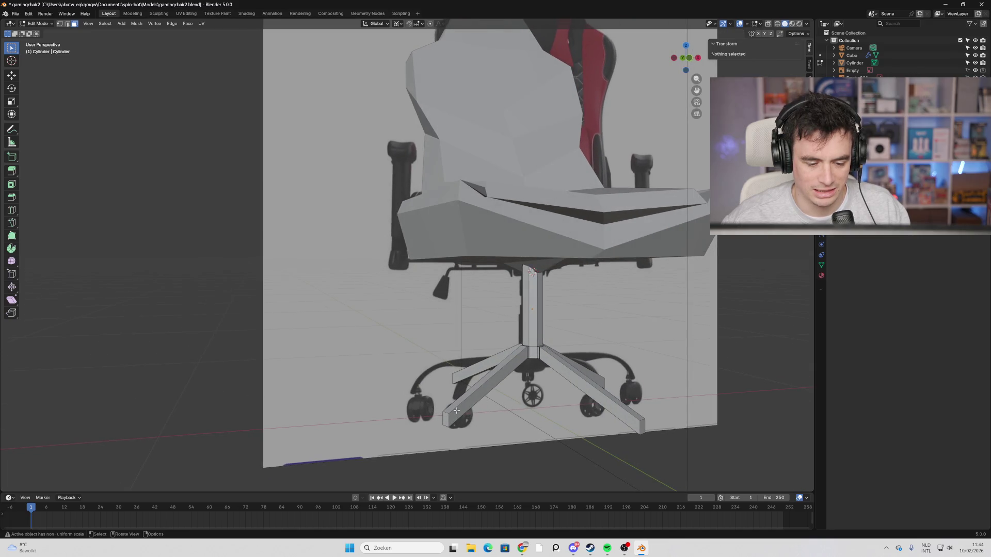
mouse_move(545, 387)
middle_down()
mouse_move(493, 398)
mouse_move(486, 413)
mouse_move(522, 411)
mouse_move(530, 371)
mouse_move(641, 311)
mouse_move(627, 280)
mouse_move(562, 311)
mouse_move(549, 305)
mouse_move(597, 303)
middle_up()
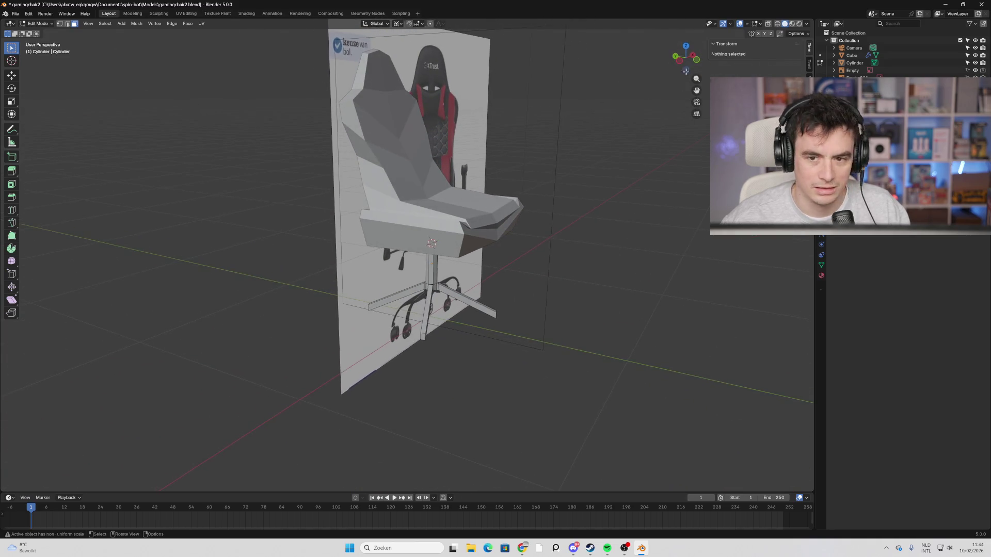
scroll(582, 203, up, 4)
mouse_move(581, 203)
middle_down()
mouse_move(438, 233)
mouse_move(475, 174)
mouse_move(433, 318)
mouse_move(419, 264)
mouse_move(450, 303)
middle_up()
key(ctrl+r)
key(Escape)
middle_drag(668, 278, 560, 281)
middle_drag(323, 234, 411, 268)
key(ctrl+r)
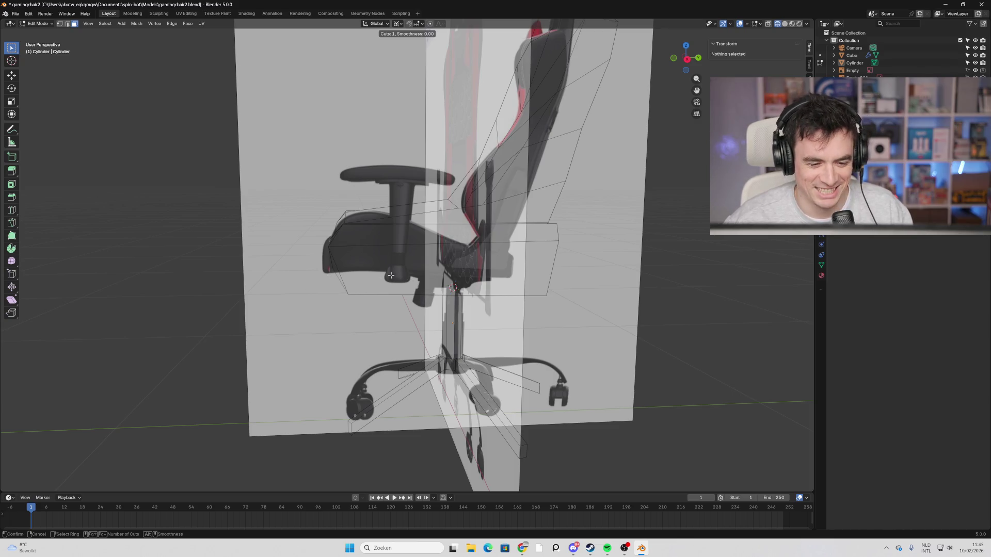
key(Escape)
middle_drag(550, 278, 580, 278)
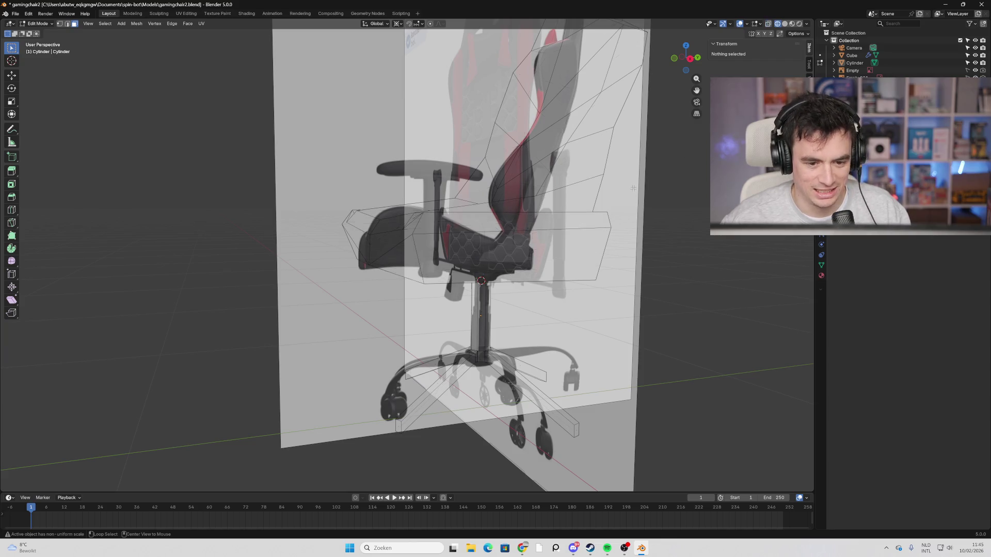
click(784, 24)
scroll(518, 255, up, 2)
key(ctrl+r)
key(Escape)
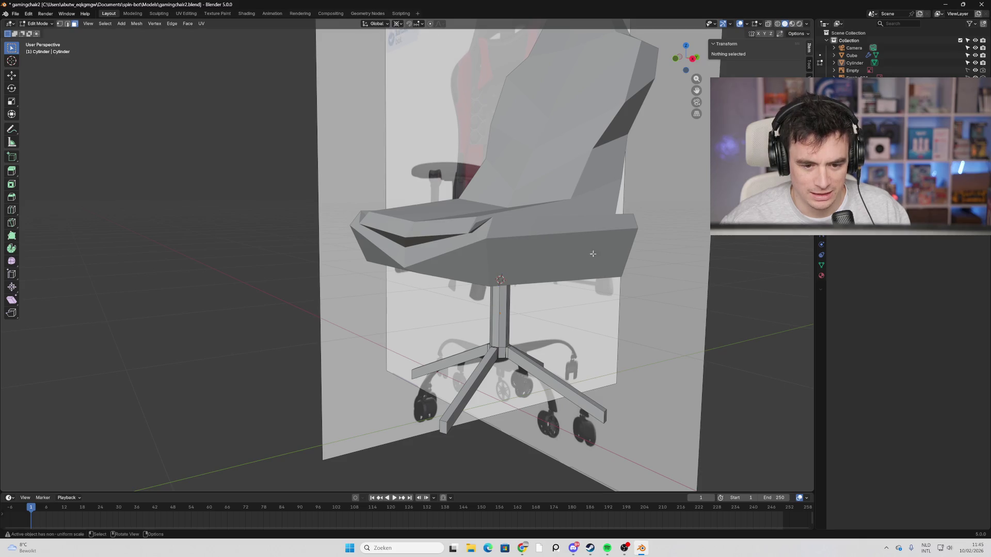
key(Tab)
click(563, 245)
mouse_move(563, 245)
middle_down()
mouse_move(606, 255)
mouse_move(499, 275)
middle_up()
key(Tab)
key(ctrl+r)
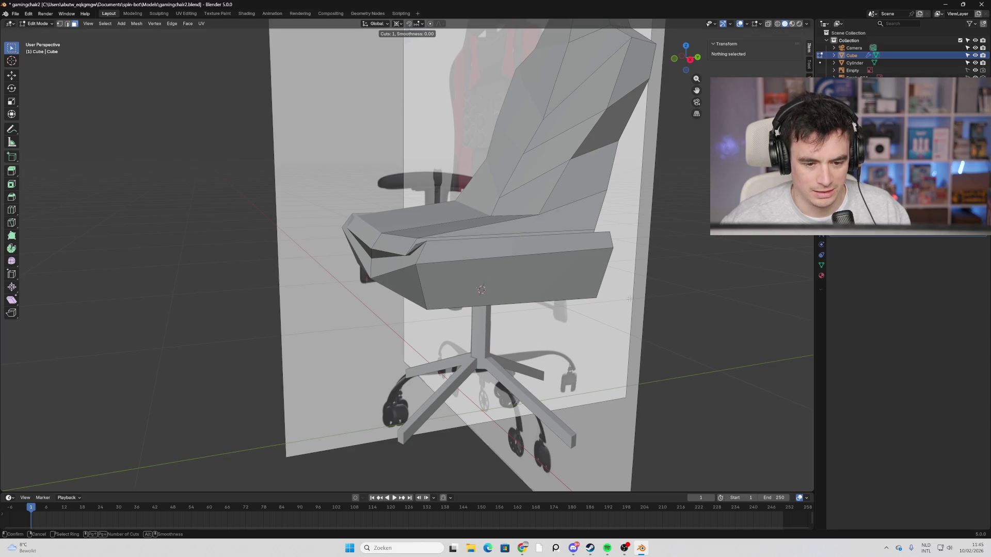
middle_drag(629, 298, 369, 205)
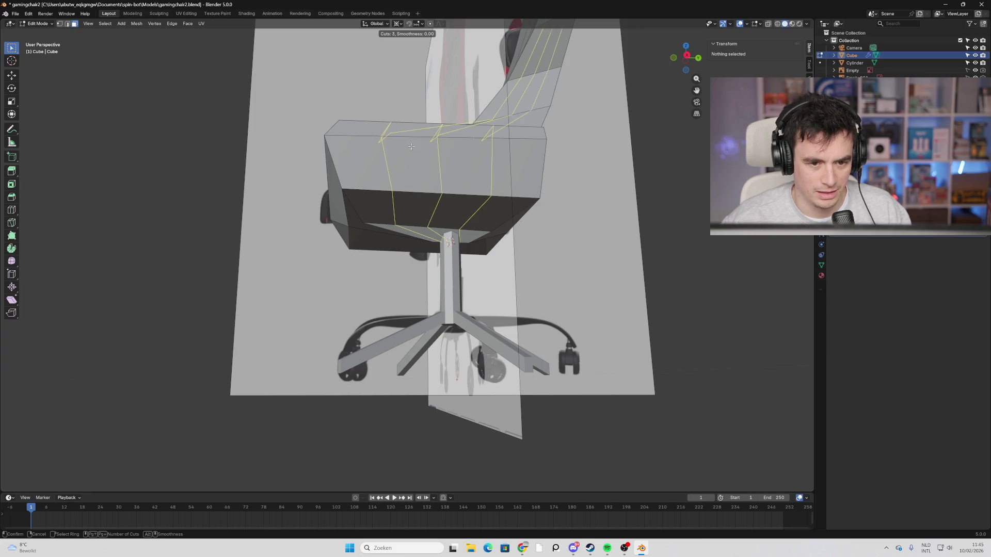
key(Escape)
mouse_move(468, 149)
middle_down()
mouse_move(370, 219)
mouse_move(496, 355)
middle_up()
key(ctrl+r)
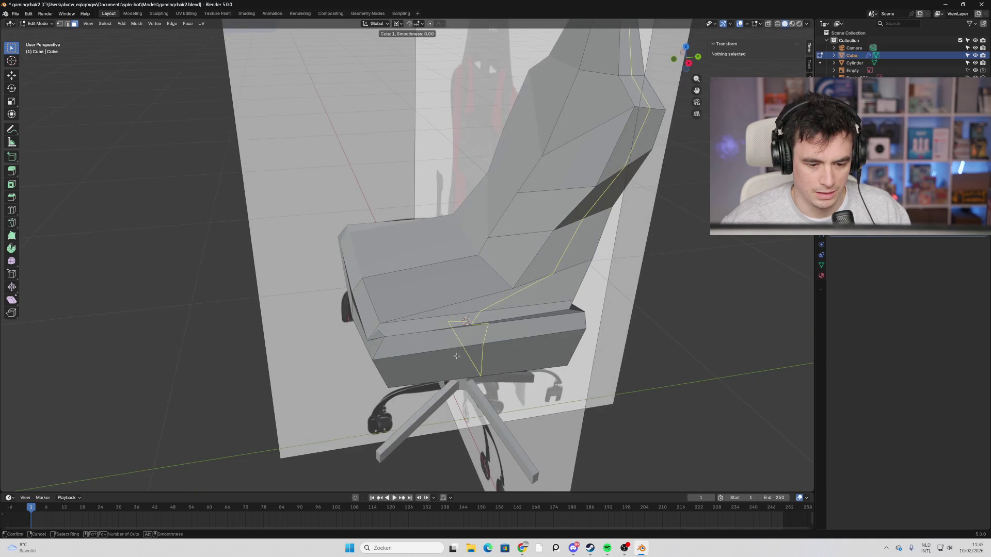
key(Escape)
mouse_move(511, 351)
middle_down()
mouse_move(558, 344)
mouse_move(392, 149)
middle_up()
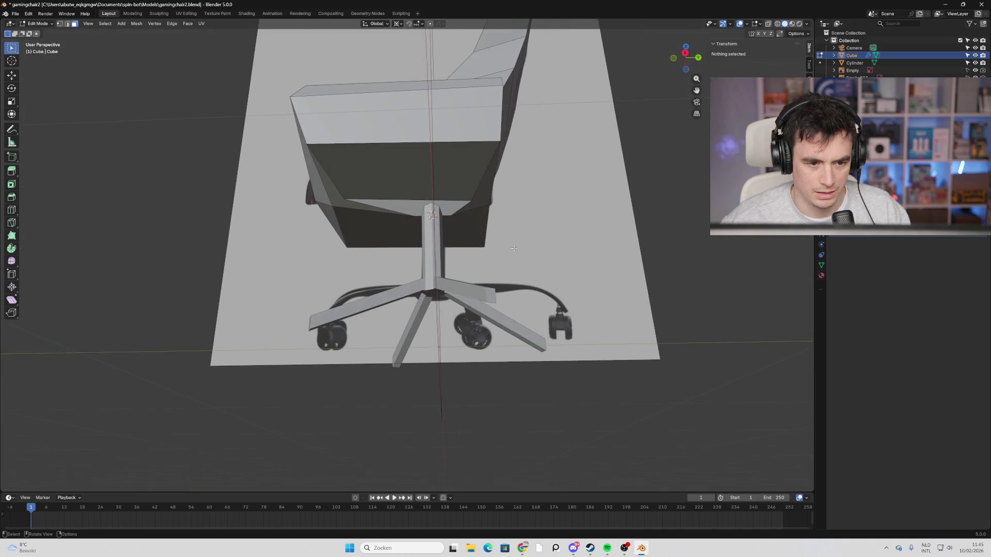
key(ctrl+r)
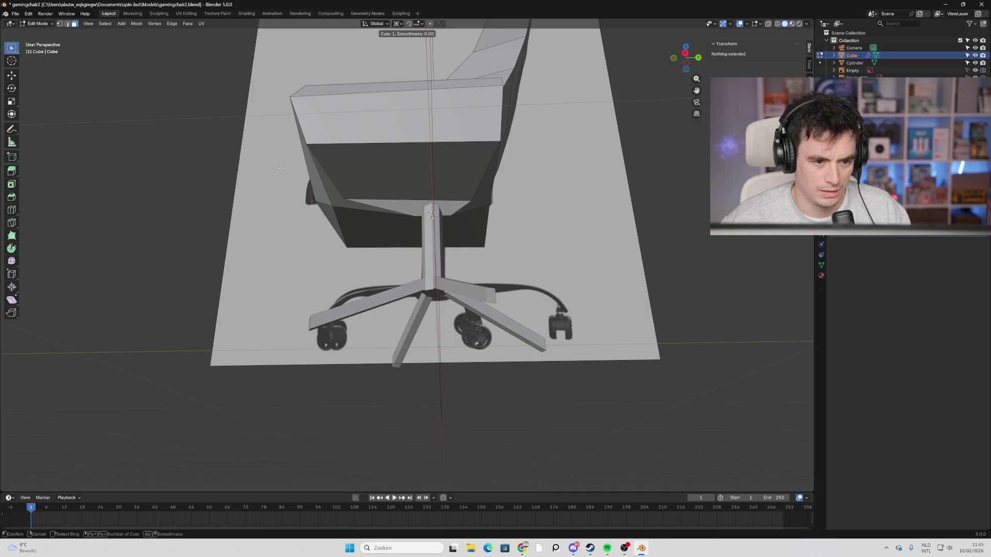
key(Escape)
mouse_move(325, 218)
middle_down()
mouse_move(321, 239)
mouse_move(407, 202)
mouse_move(312, 219)
mouse_move(309, 210)
mouse_move(329, 223)
mouse_move(331, 191)
mouse_move(311, 231)
mouse_move(449, 253)
mouse_move(439, 255)
middle_up()
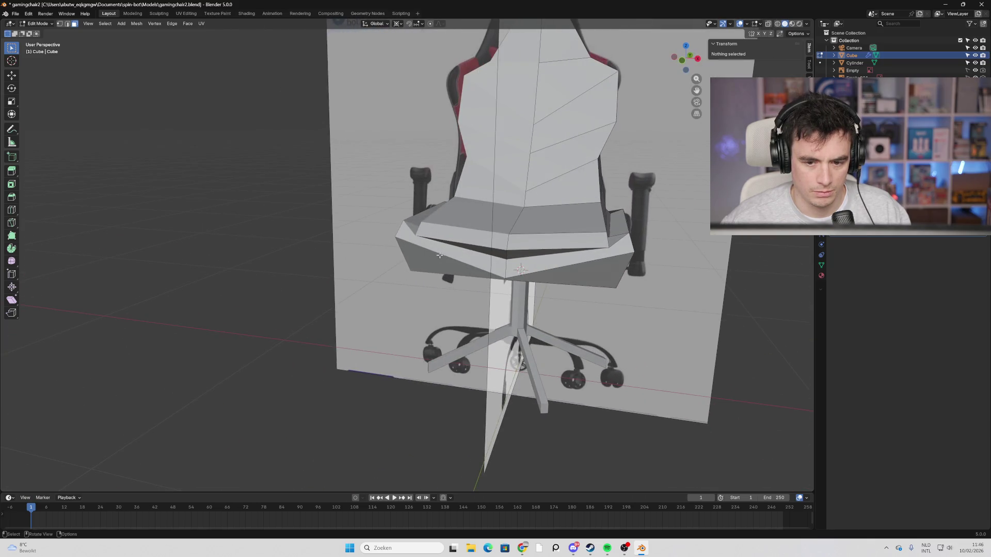
Check the chair in front and right orthographic views, then return to Object Mode and deselect.
click(681, 61)
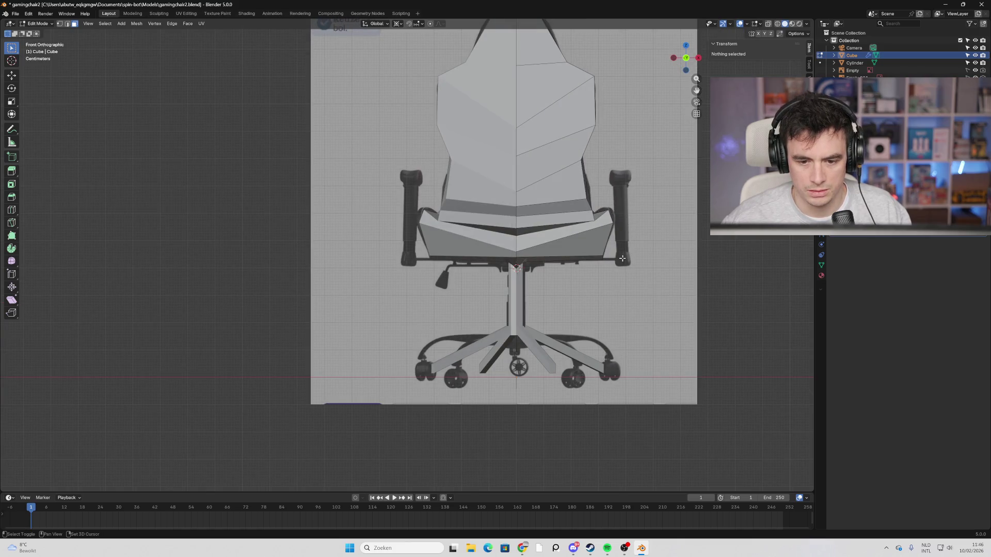
mouse_move(683, 282)
middle_down()
mouse_move(634, 279)
mouse_move(645, 268)
mouse_move(665, 283)
mouse_move(637, 219)
mouse_move(660, 258)
mouse_move(670, 154)
middle_up()
click(698, 57)
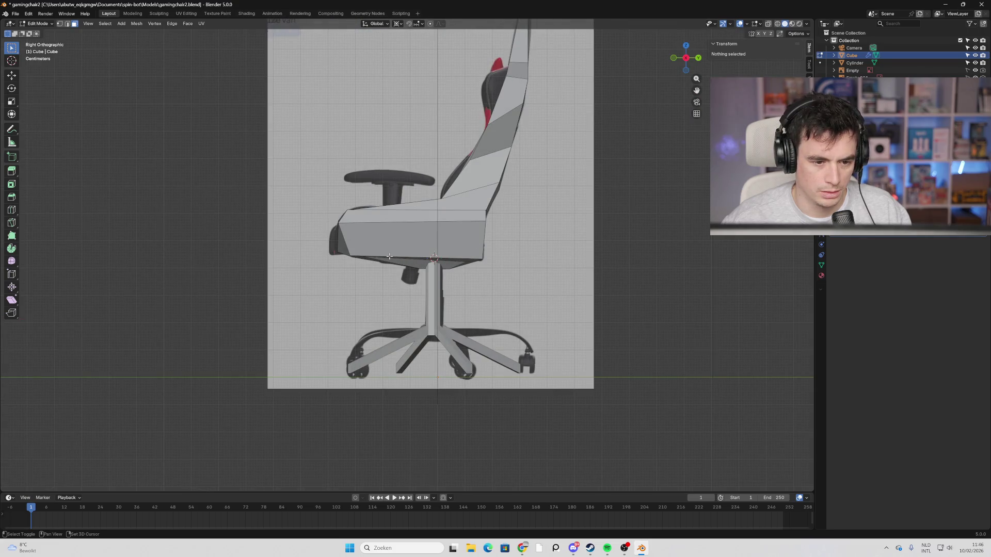
middle_drag(389, 256, 426, 285)
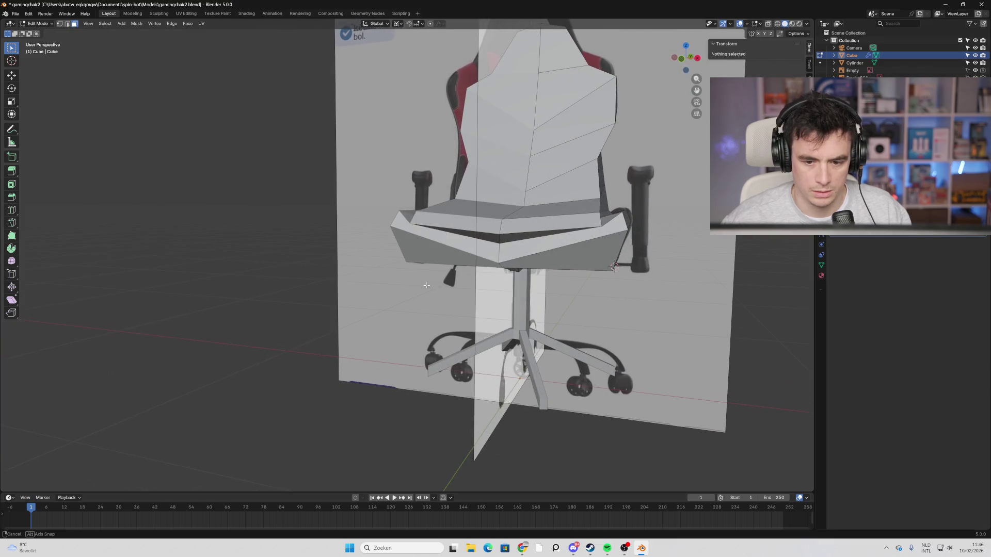
click(681, 59)
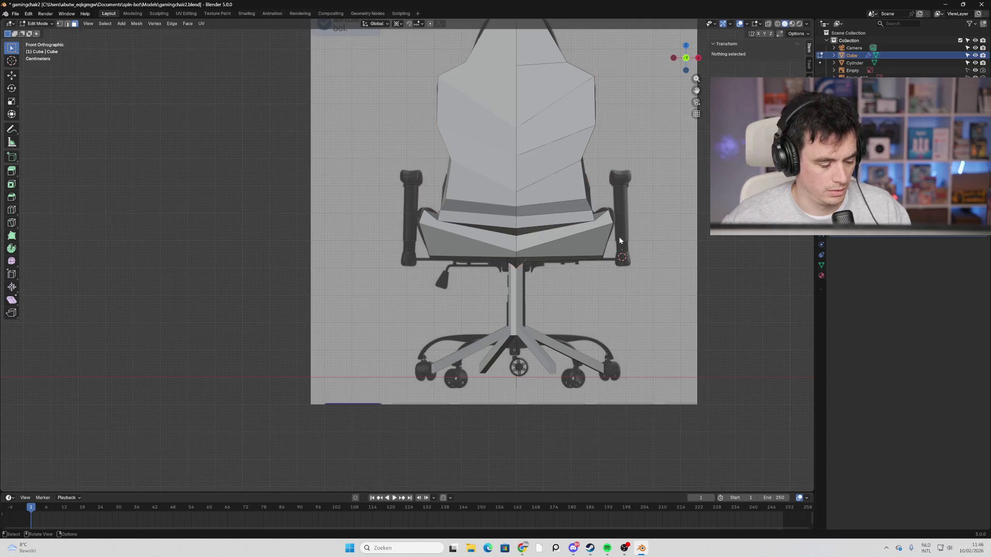
key(Tab)
click(628, 257)
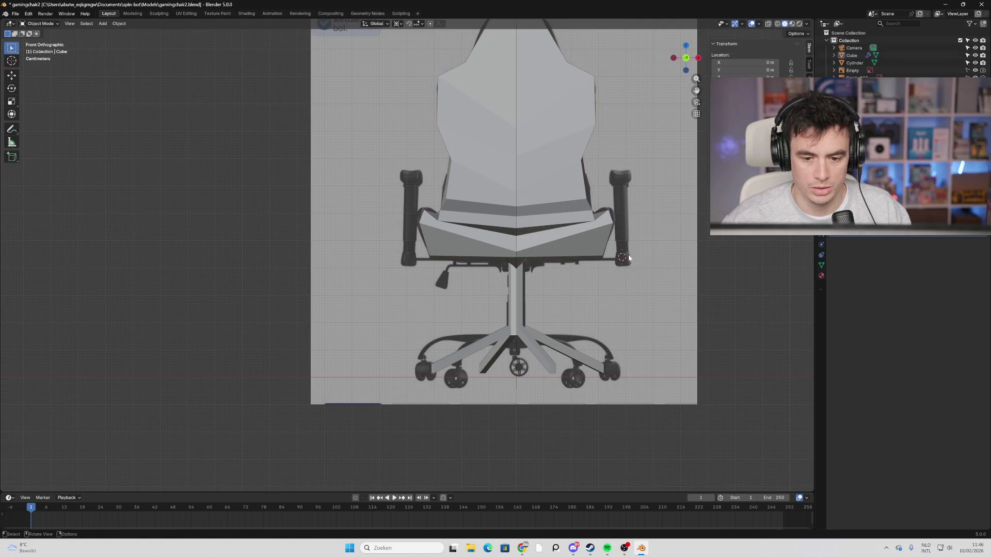
Add a cube, shrink it to a small box and stretch it vertically into a tall bar.
key(shift+a)
mouse_move(627, 257)
click(668, 266)
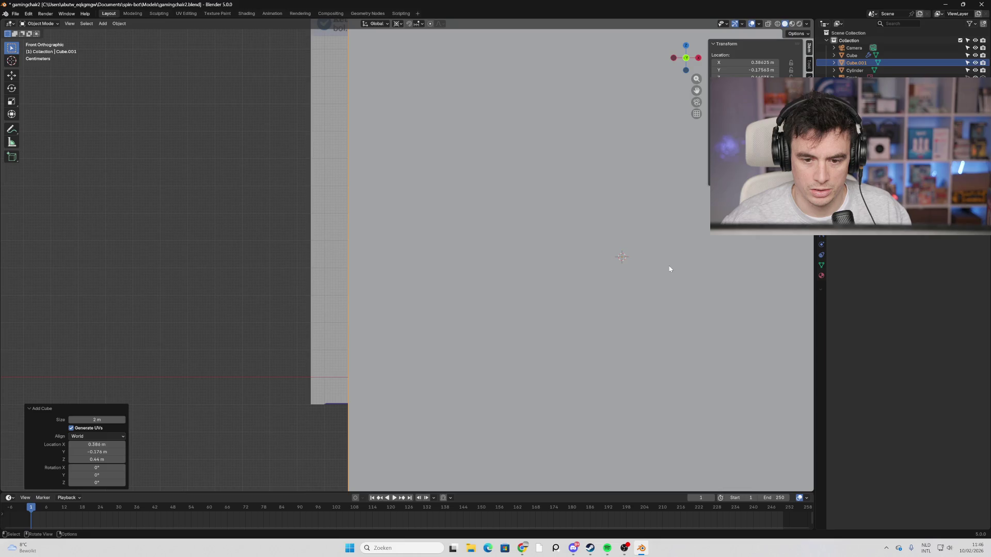
key(s)
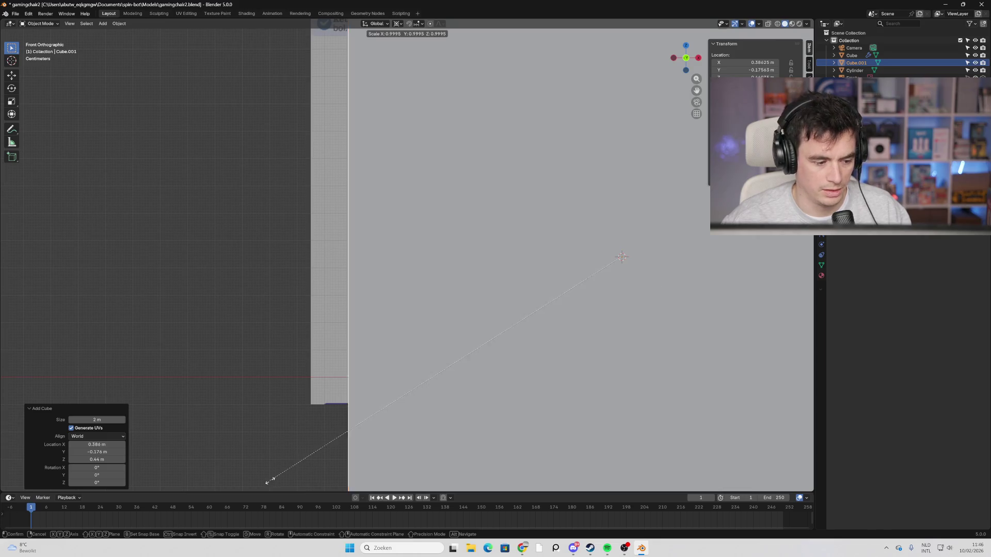
click(615, 269)
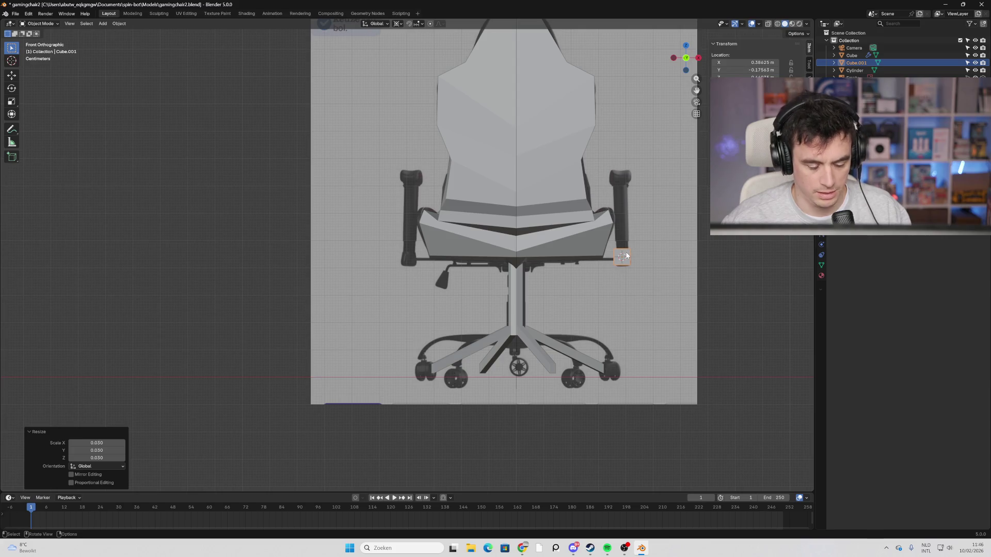
key(s)
key(z)
key(z)
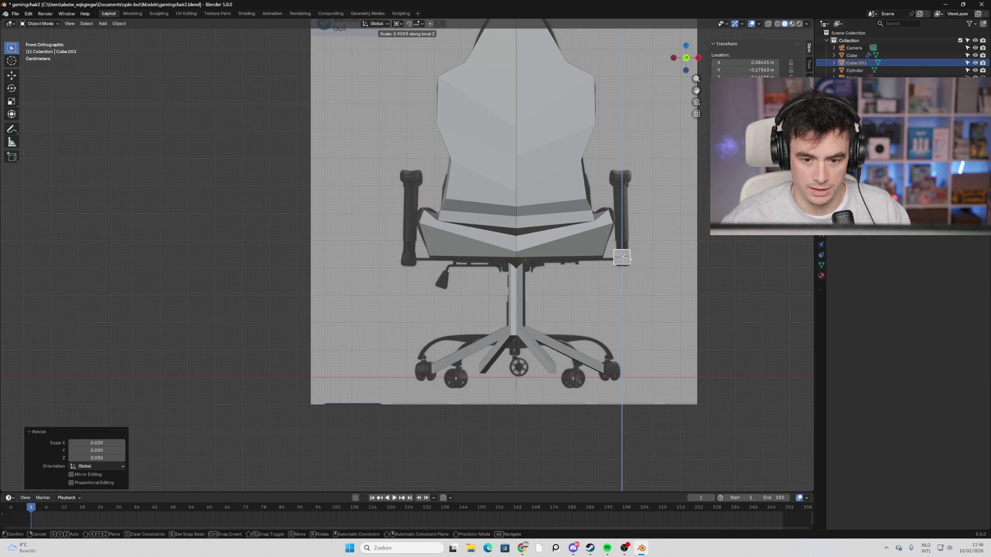
click(624, 237)
Move the bar to the right armrest and adjust its height along Z.
key(g)
click(625, 214)
key(s)
key(z)
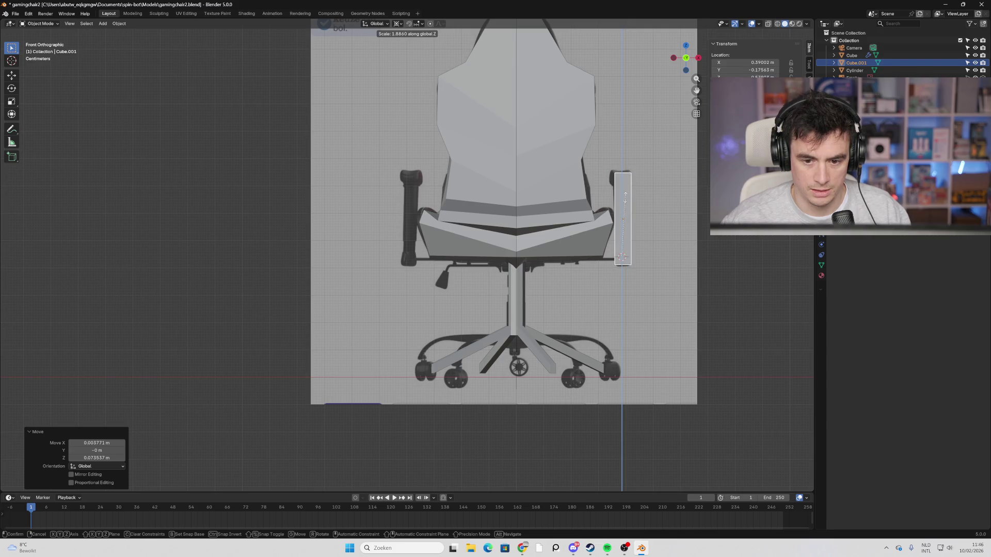
click(625, 197)
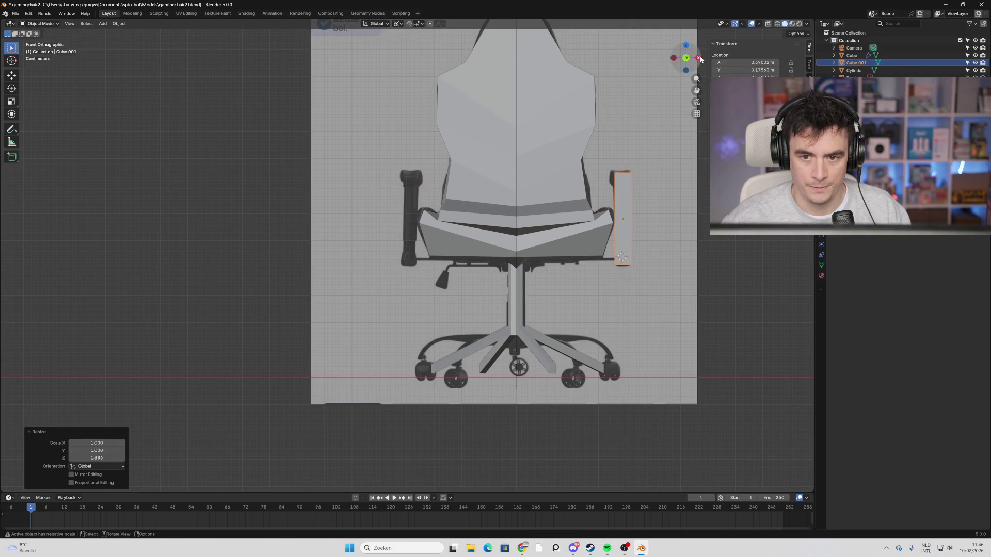
From the right side view, nudge the bar under the armrest pad with a slight tilt.
click(698, 58)
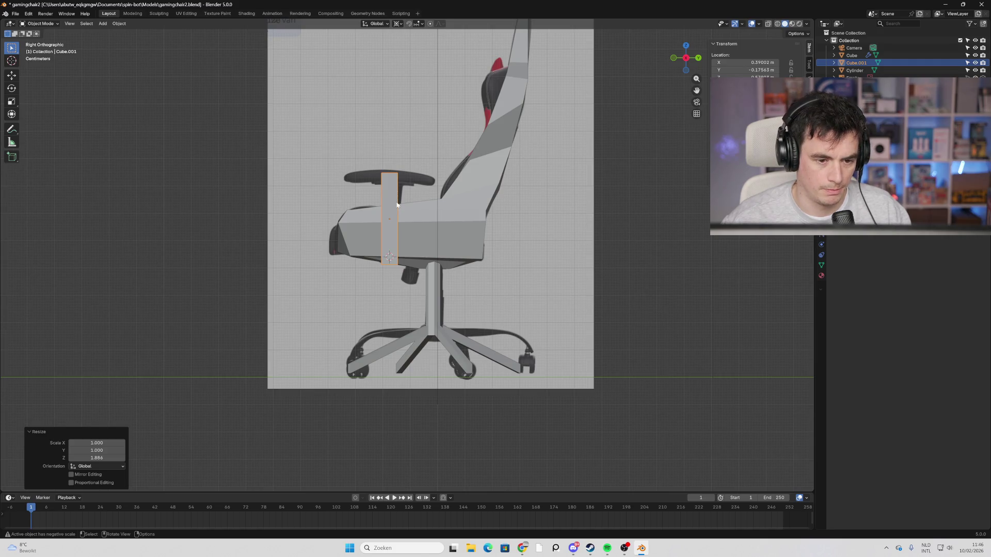
key(g)
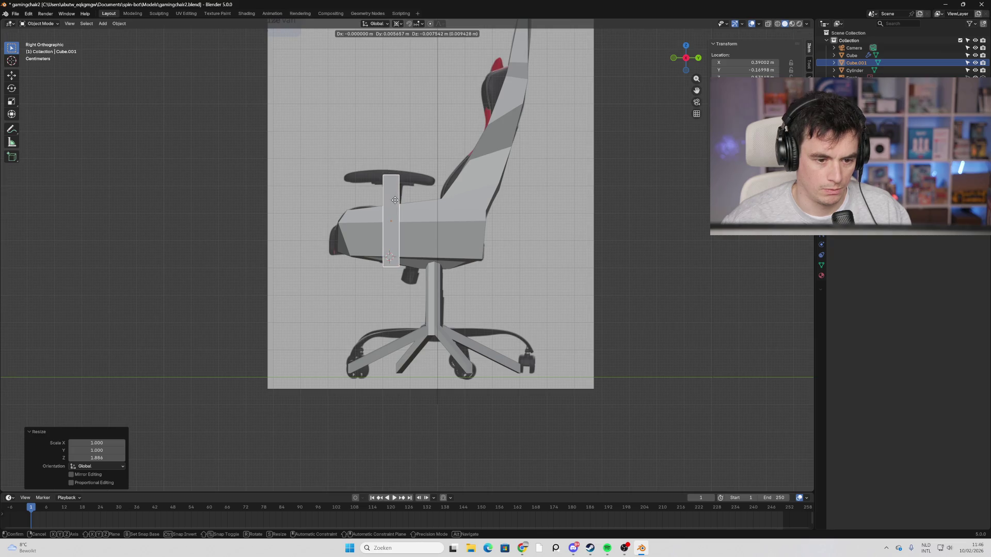
click(395, 203)
key(r)
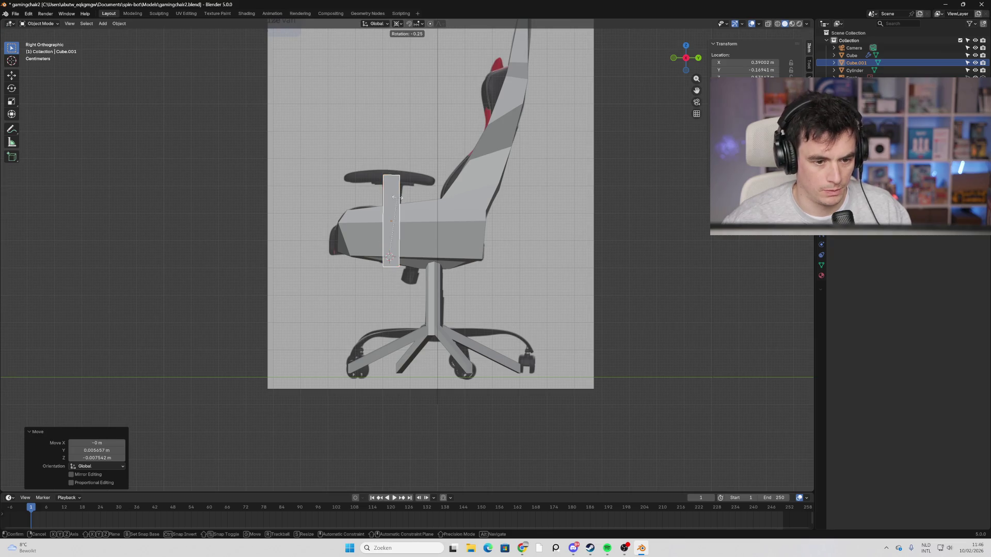
click(397, 199)
key(g)
click(398, 201)
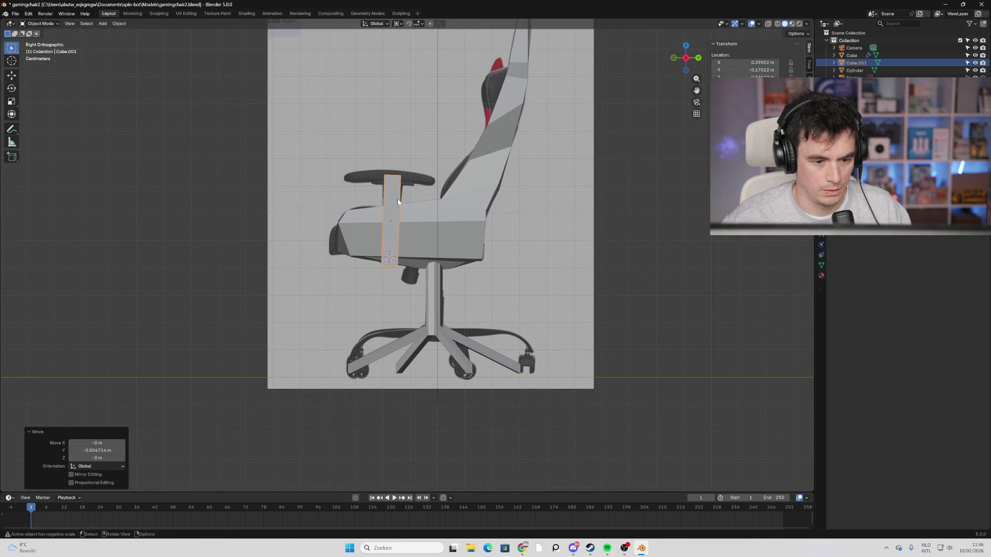
Check the post from the front view in X-ray against the reference.
middle_drag(320, 257, 388, 264)
click(682, 58)
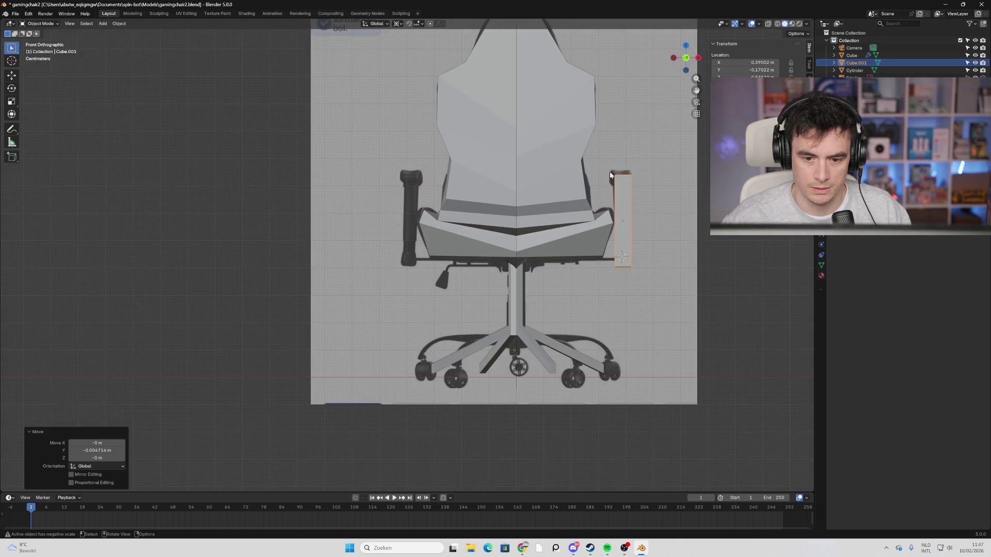
key(alt+z)
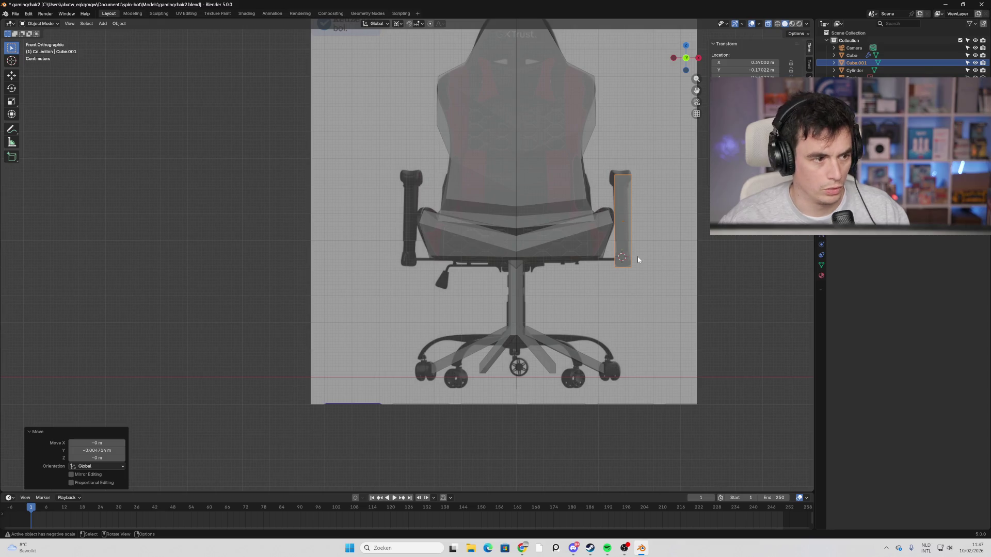
key(ctrl+a)
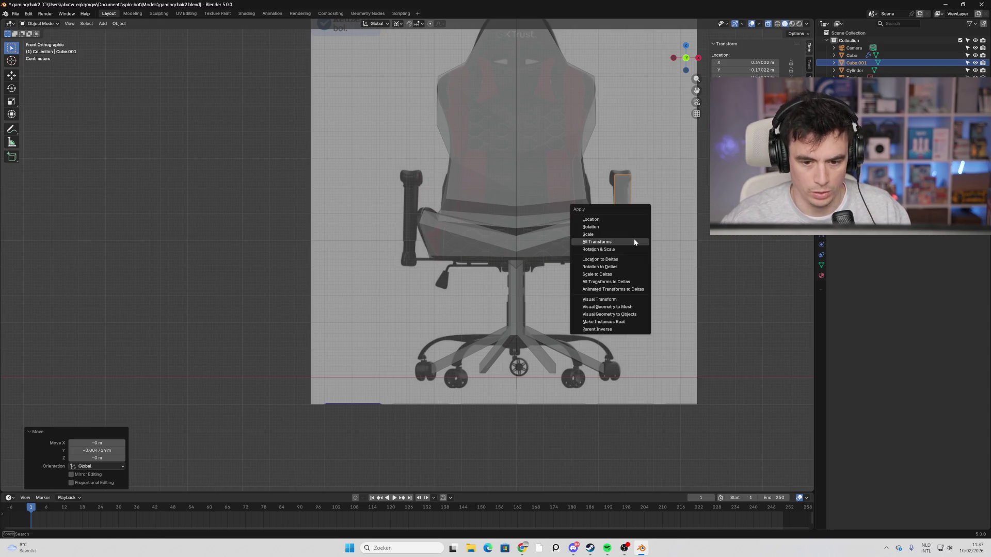
Apply all transforms to the bar and enter Edit Mode on it.
click(627, 240)
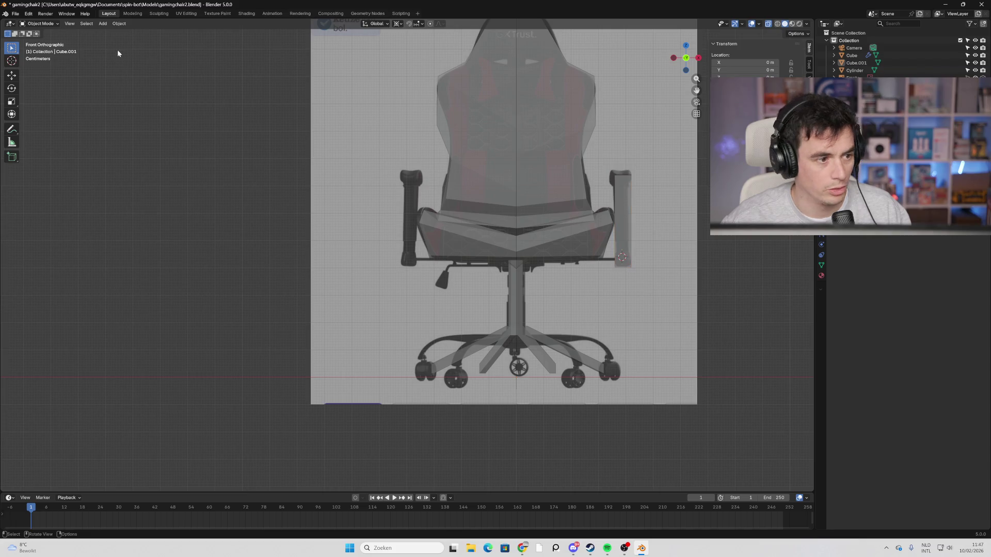
key(Tab)
shift+middle_drag(691, 199, 633, 240)
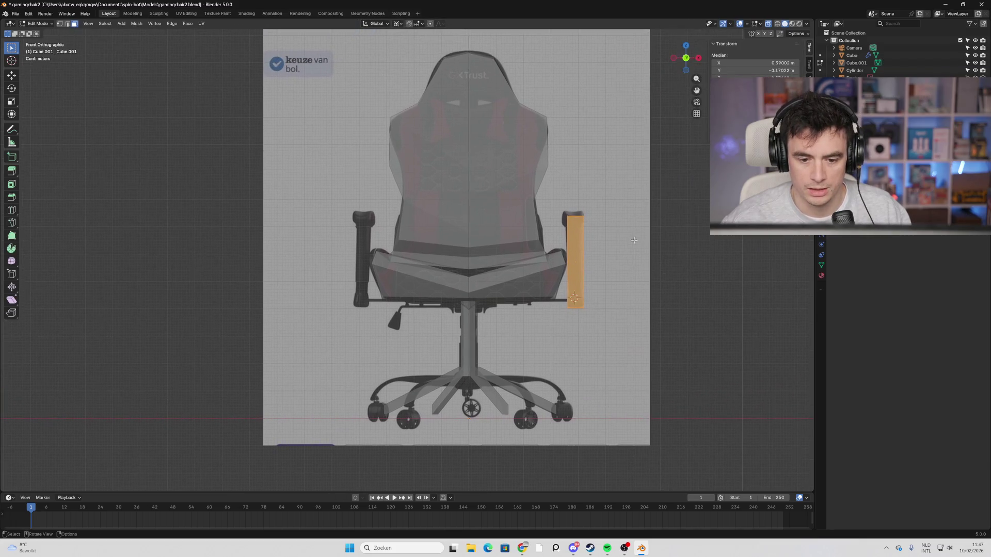
scroll(599, 289, up, 1)
Add two edge loops across the bar, one near its top and one near its bottom.
key(ctrl+r)
click(613, 227)
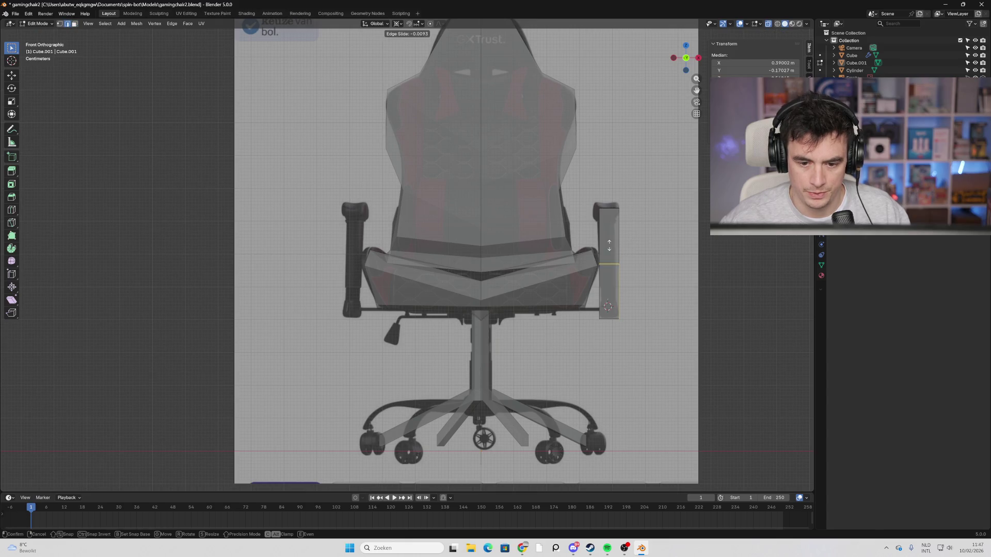
click(610, 207)
key(ctrl+z)
key(ctrl+r)
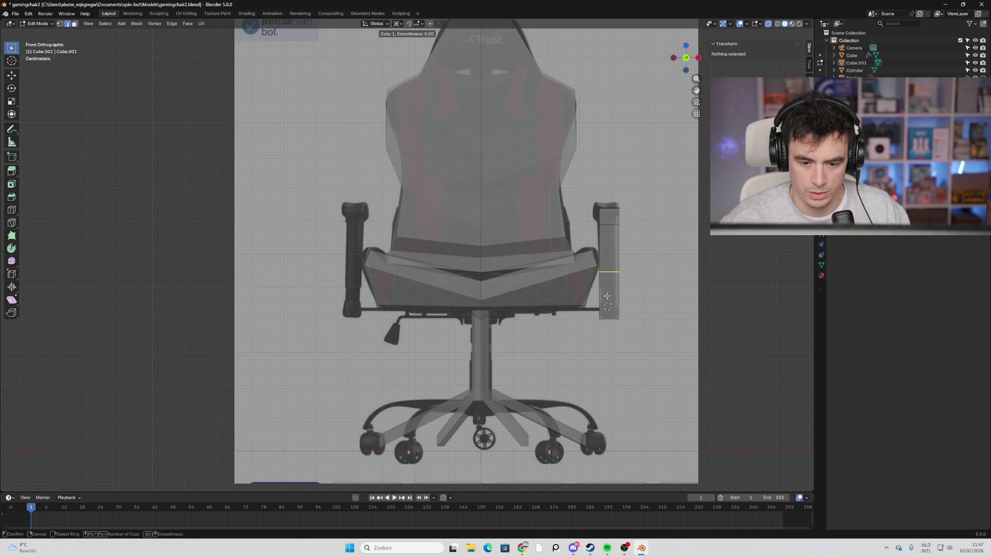
click(606, 296)
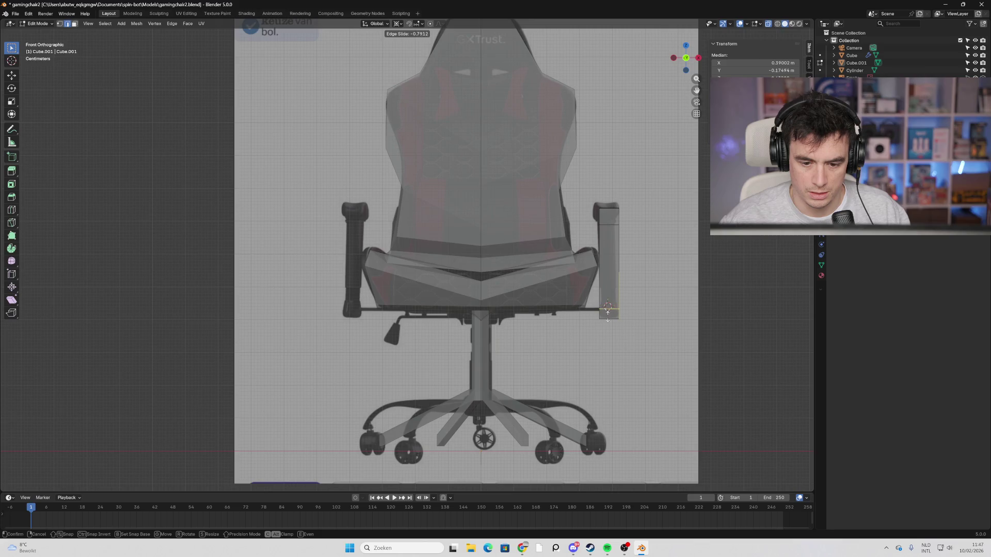
click(608, 306)
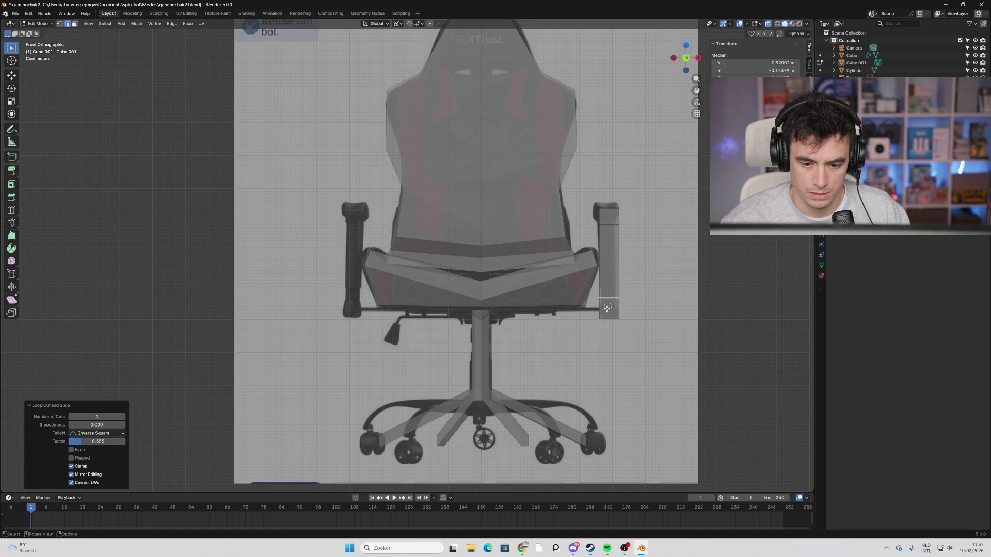
In face select mode, select the bar's side and front faces from an oblique view.
middle_drag(647, 258, 669, 118)
click(688, 61)
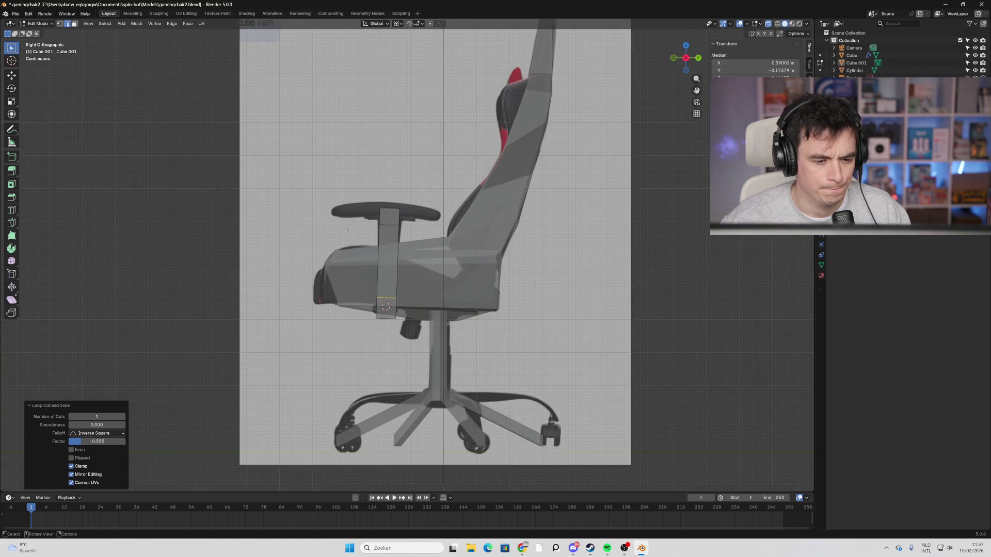
mouse_move(348, 231)
shift+middle_down()
mouse_move(369, 255)
mouse_move(533, 316)
shift+middle_up()
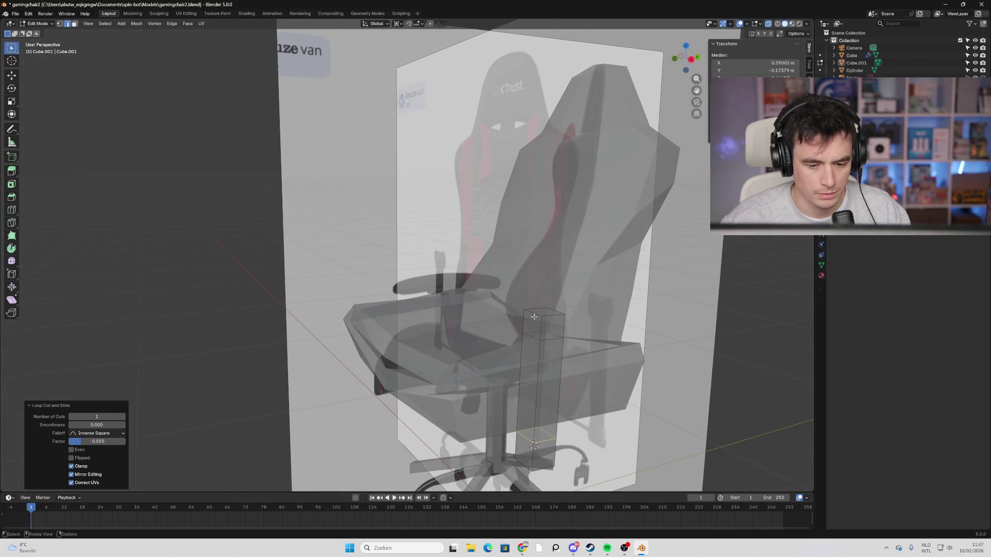
click(542, 321)
key(3)
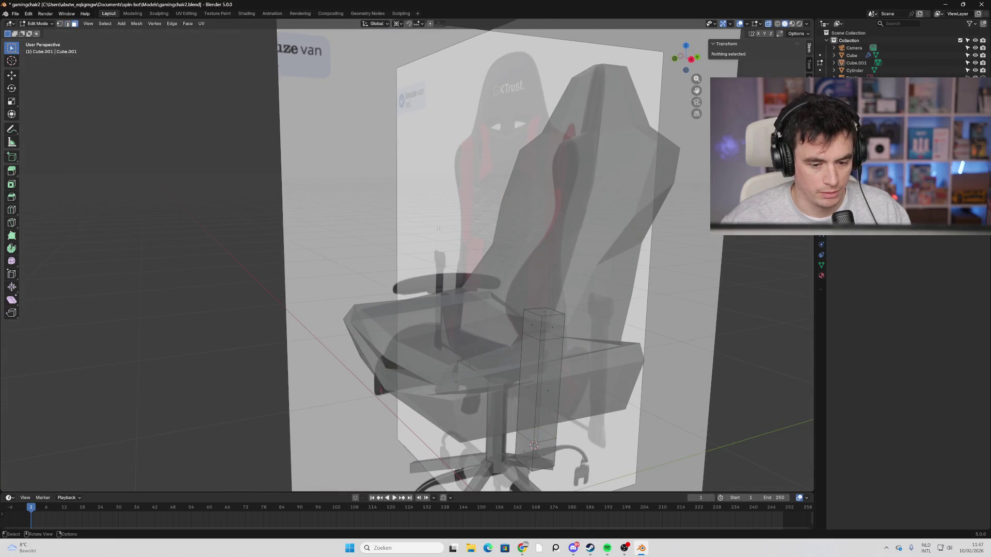
click(535, 322)
scroll(534, 322, up, 2)
mouse_move(540, 328)
middle_down()
mouse_move(566, 324)
mouse_move(182, 358)
mouse_move(249, 354)
middle_up()
shift+click(182, 358)
click(688, 58)
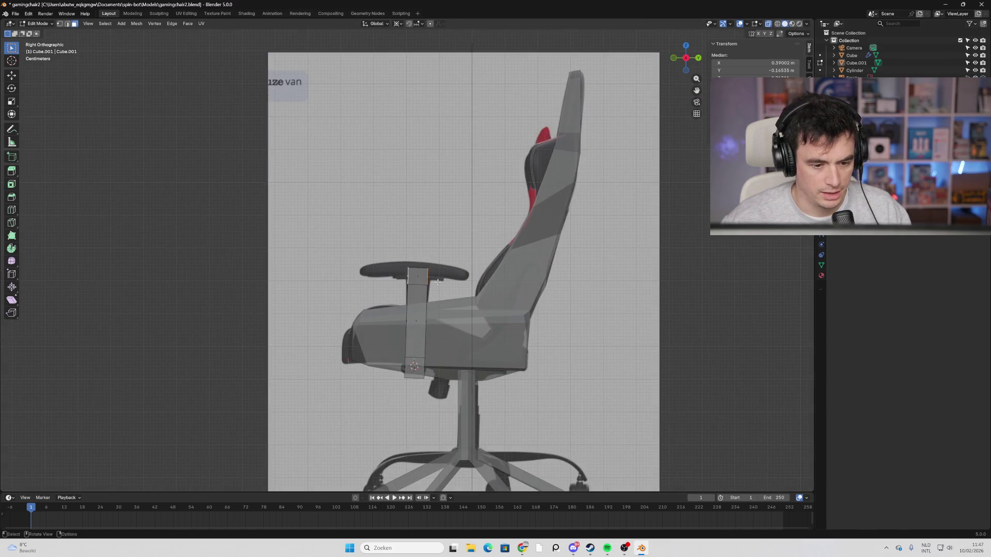
Extrude the post's top faces along their normals to form the armrest pad.
key(e)
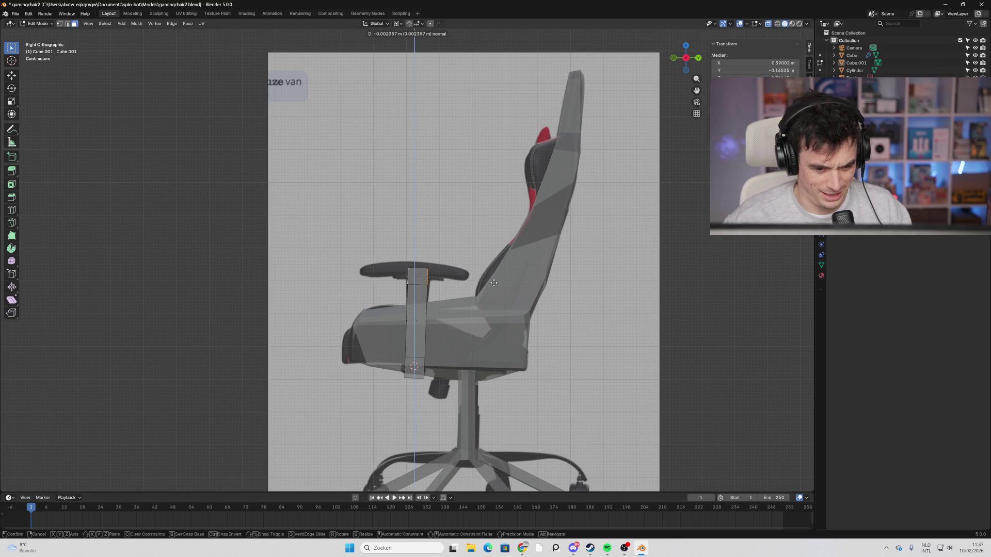
right_click(515, 291)
right_click(442, 279)
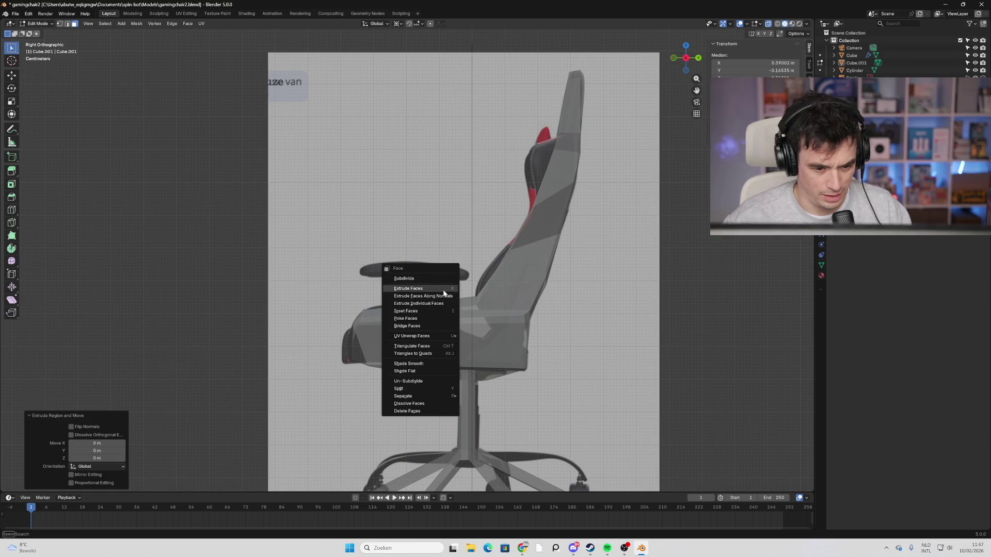
click(447, 299)
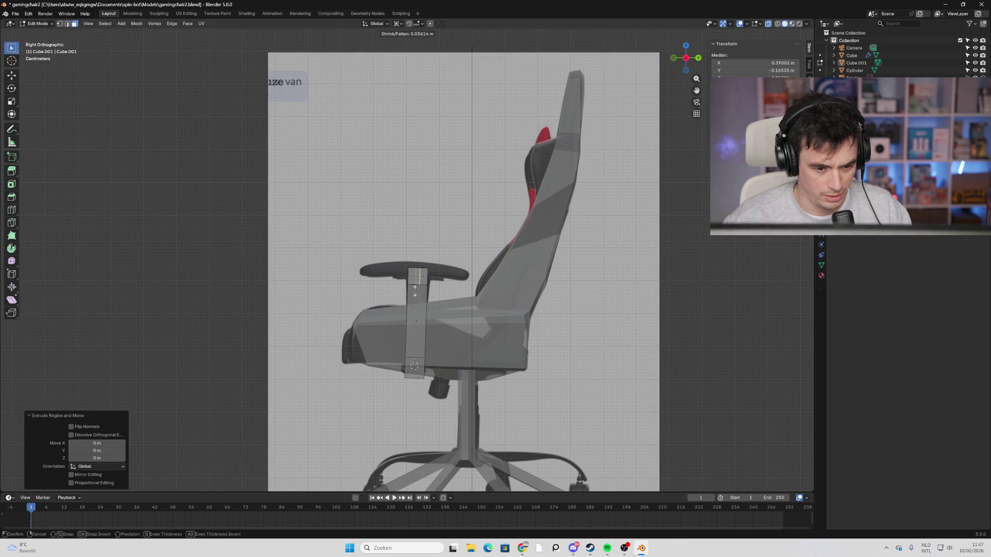
click(40, 319)
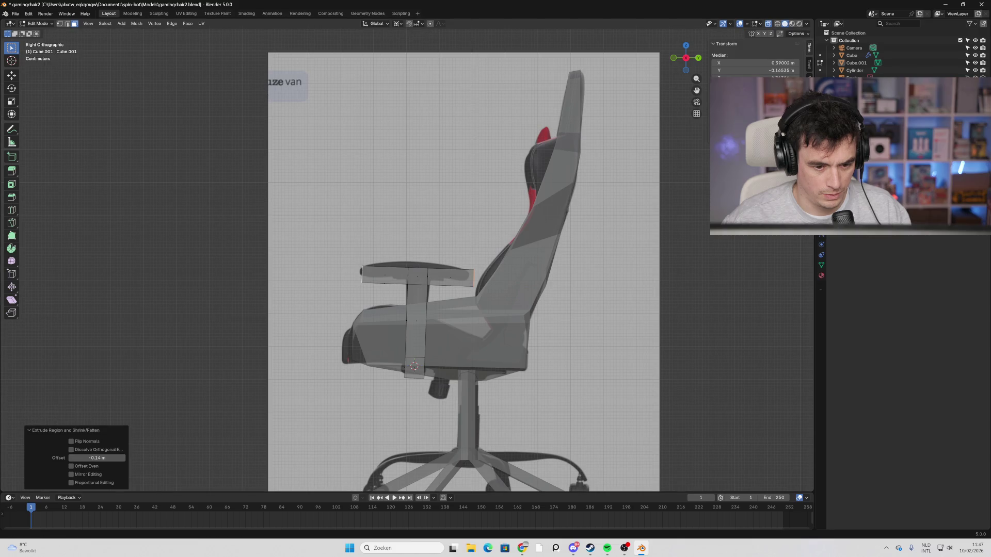
Reposition the armrest pad's front edges to match the reference.
click(296, 369)
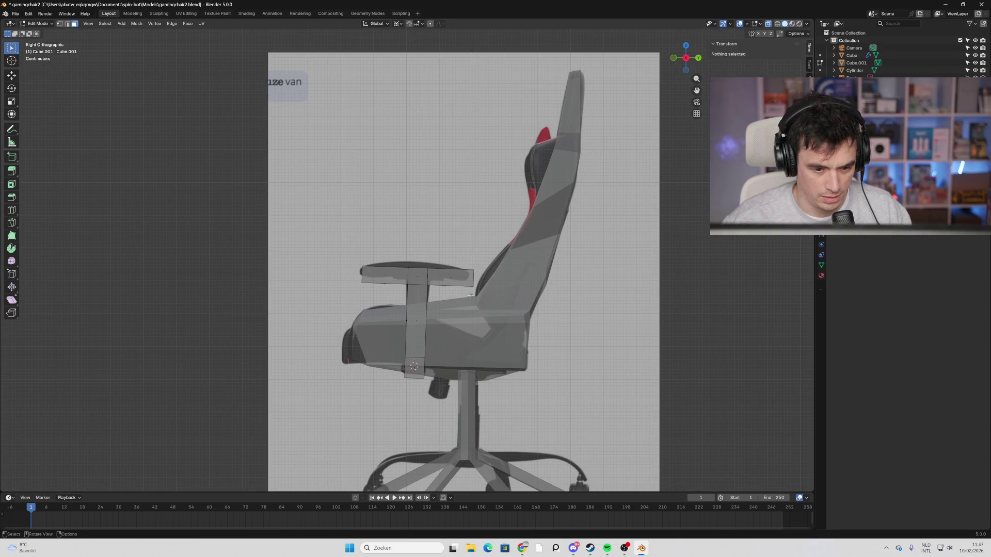
click(404, 267)
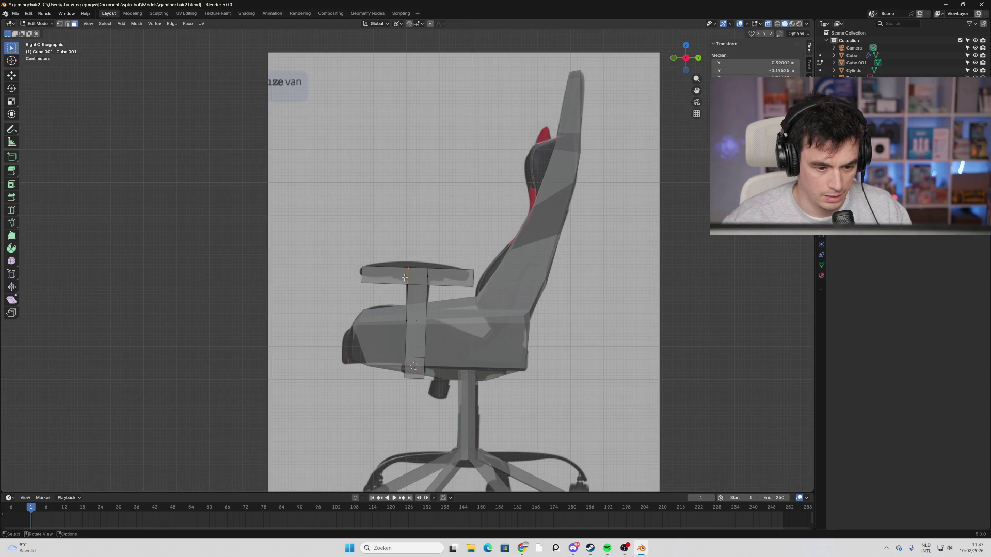
key(g)
click(429, 265)
click(428, 268)
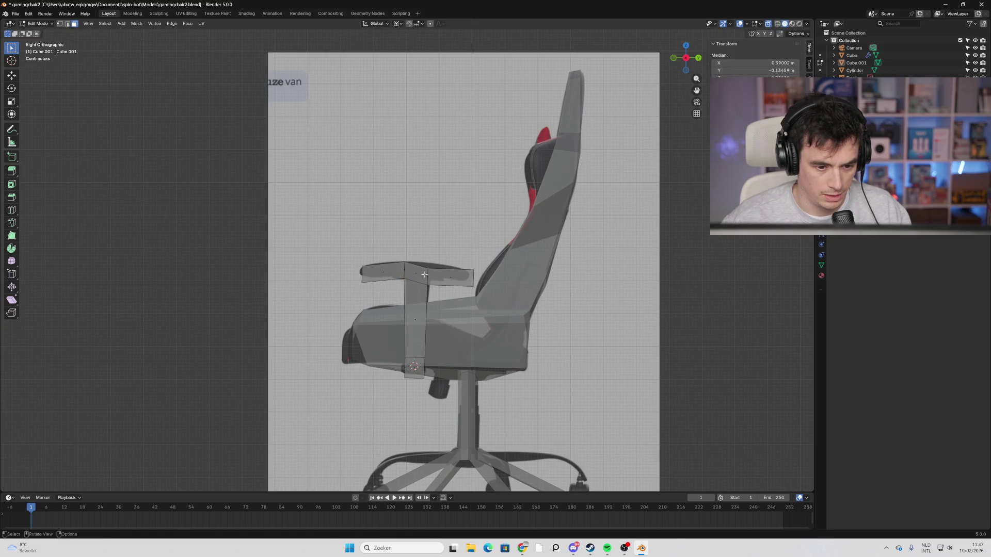
key(g)
click(430, 279)
key(g)
click(398, 279)
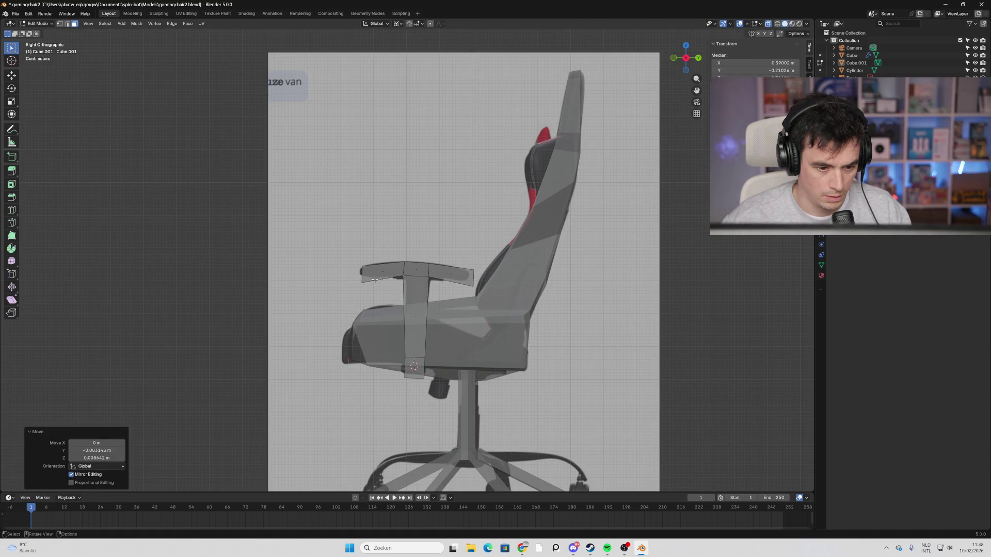
click(348, 293)
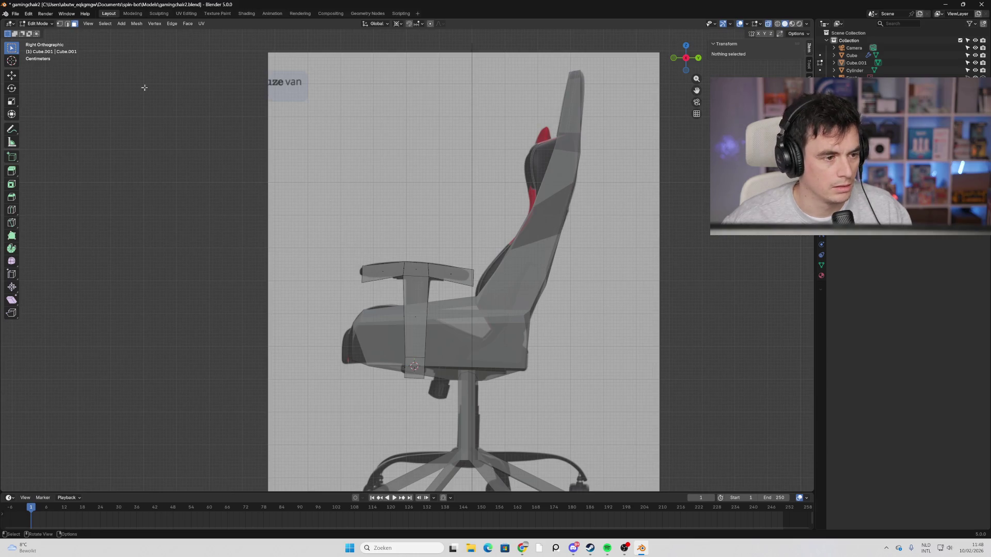
Box-select the pad's lower front vertices and raise them.
key(1)
key(b)
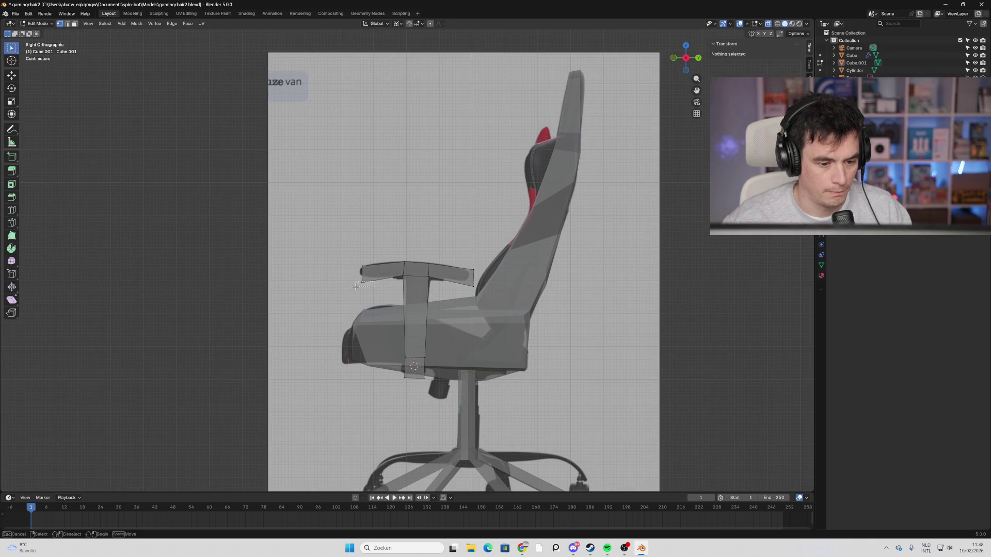
drag(356, 287, 405, 279)
key(g)
click(407, 272)
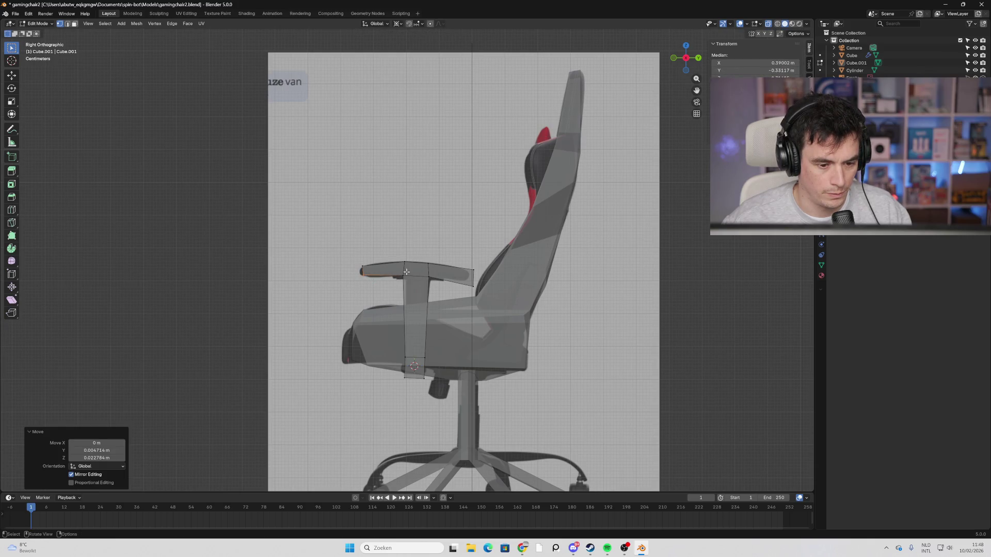
Pull the pad's rear tip vertex into place.
click(467, 295)
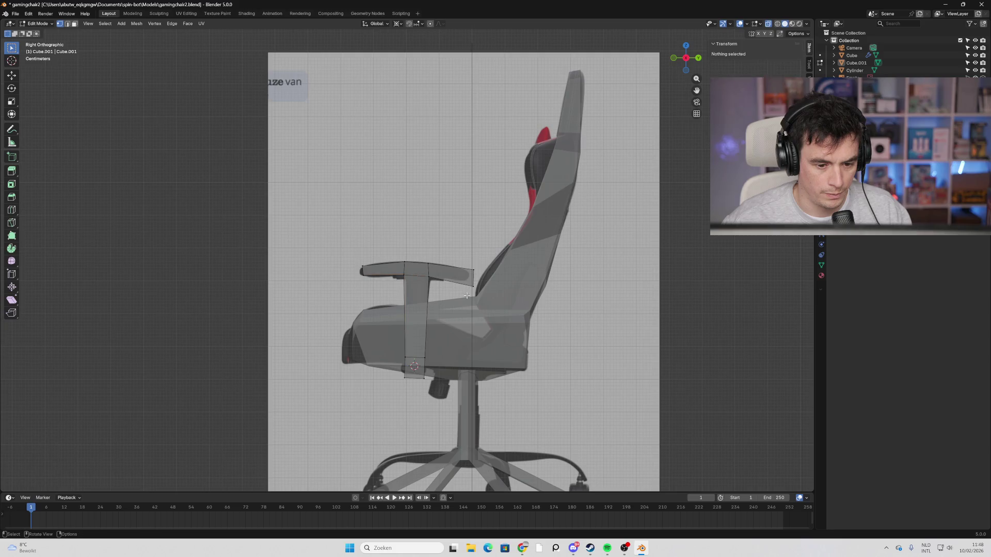
click(475, 284)
key(g)
click(467, 277)
key(g)
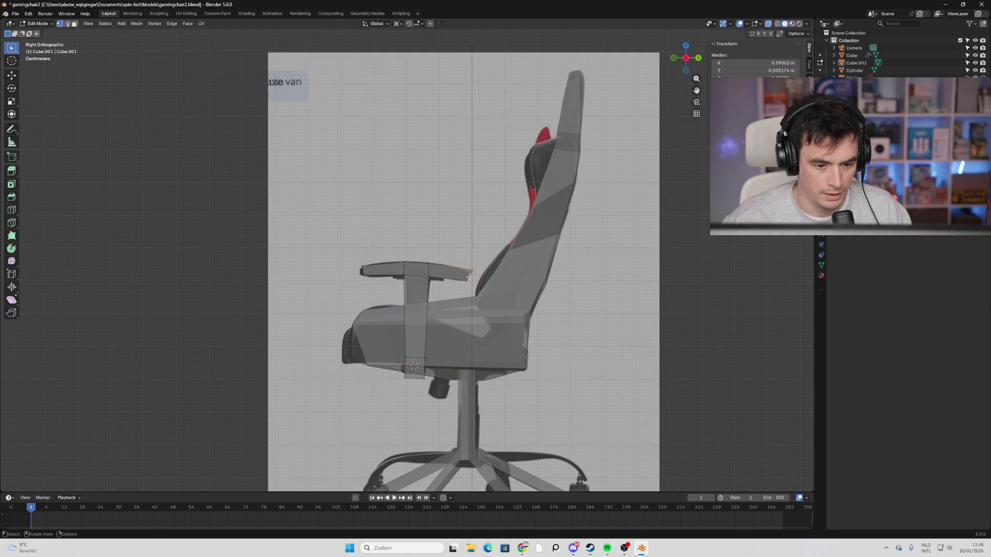
click(463, 277)
Raise the post's left and right edge loops to match the reference.
scroll(410, 277, up, 4)
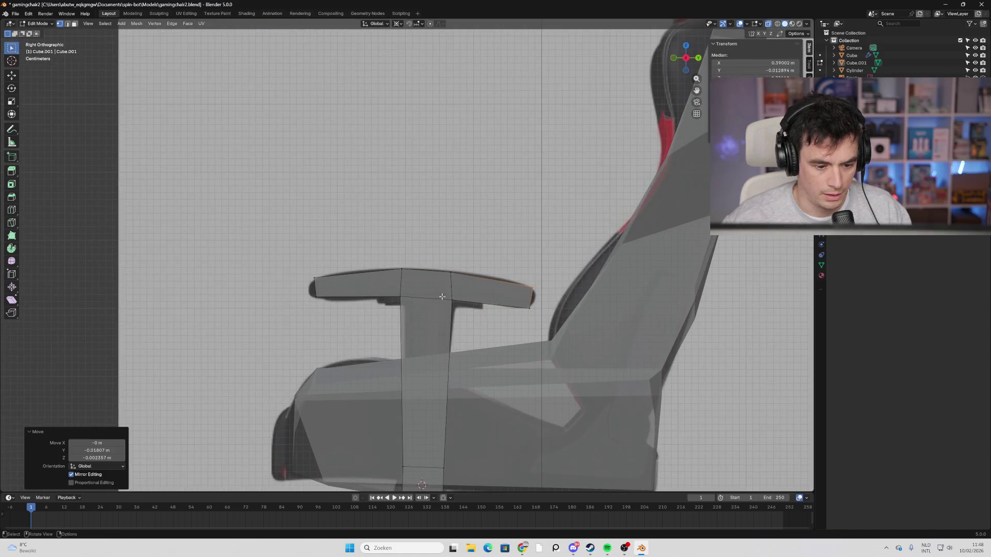
shift+middle_drag(478, 324, 481, 270)
alt+click(407, 258)
key(g)
click(408, 239)
alt+click(454, 252)
key(g)
click(455, 242)
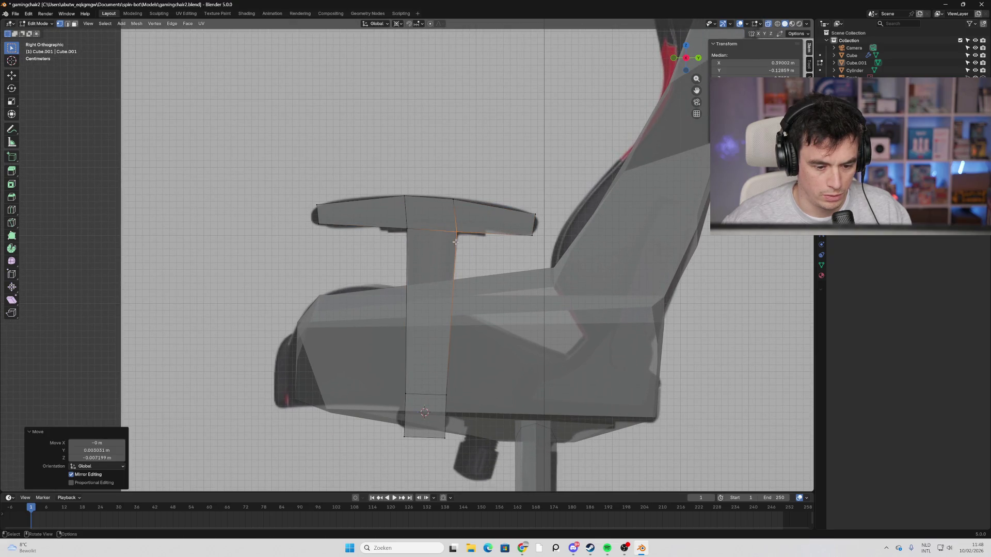
Shift the post's bottom edge and its left and right vertical edges into place.
alt+click(425, 436)
key(g)
click(405, 437)
key(g)
click(389, 435)
click(404, 395)
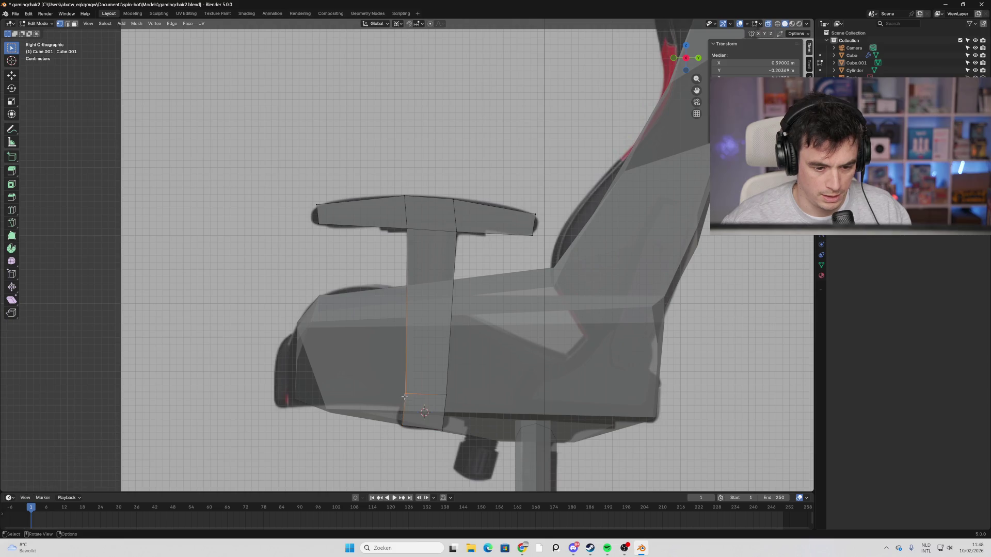
key(g)
click(439, 405)
click(442, 400)
key(g)
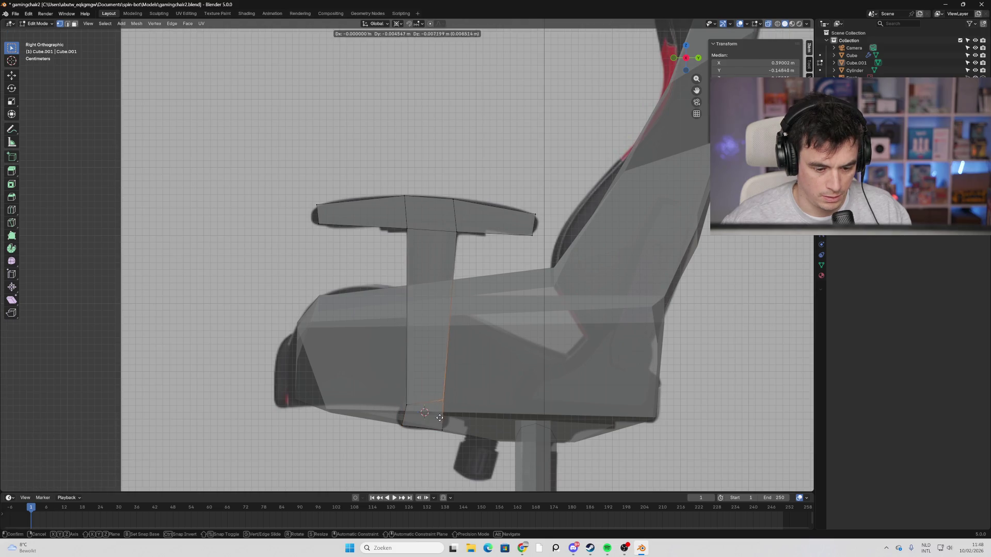
click(440, 431)
In front view, move the bracket's bottom and inner lower vertices to match the reference.
mouse_move(440, 431)
middle_down()
mouse_move(342, 369)
mouse_move(433, 352)
middle_up()
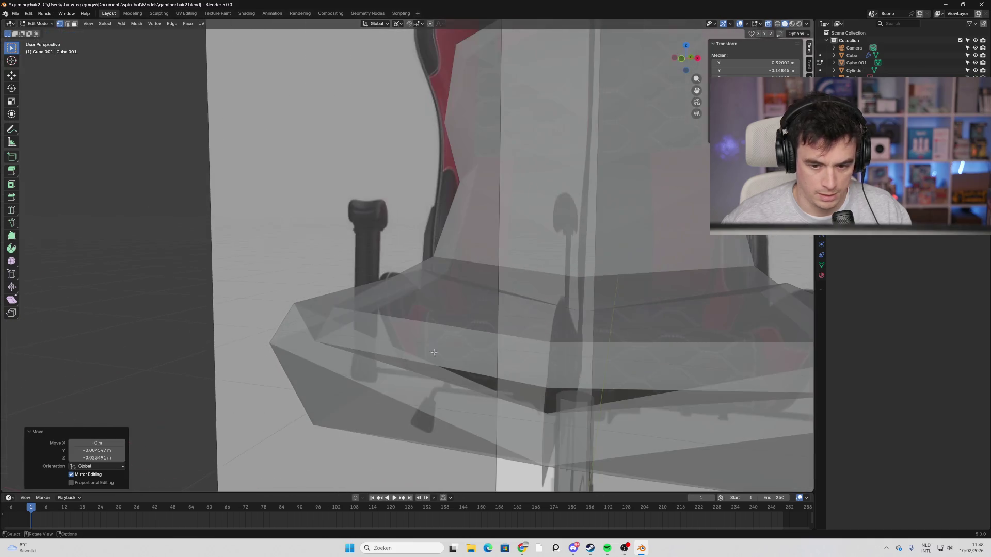
key(KP_1)
scroll(417, 287, up, 2)
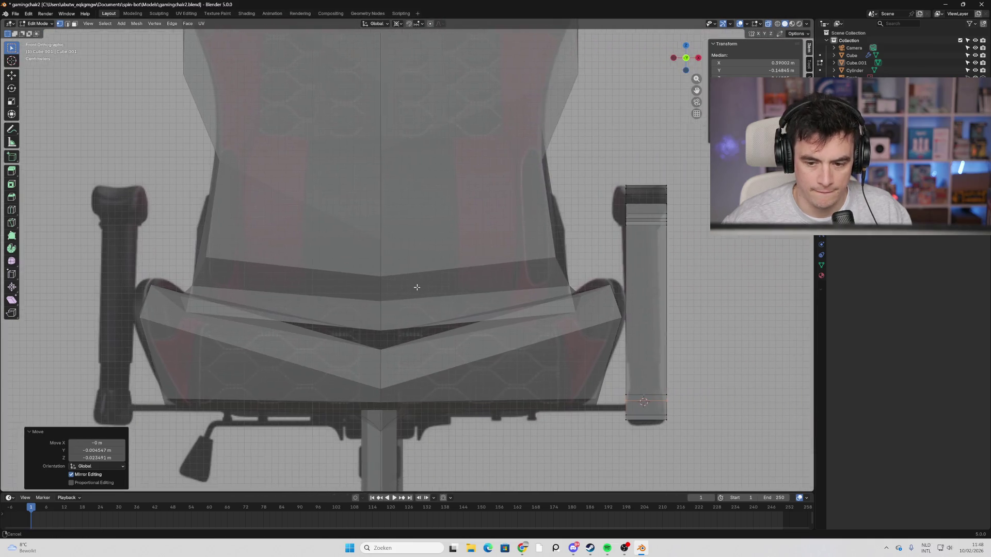
shift+middle_drag(417, 287, 304, 283)
click(550, 394)
key(g)
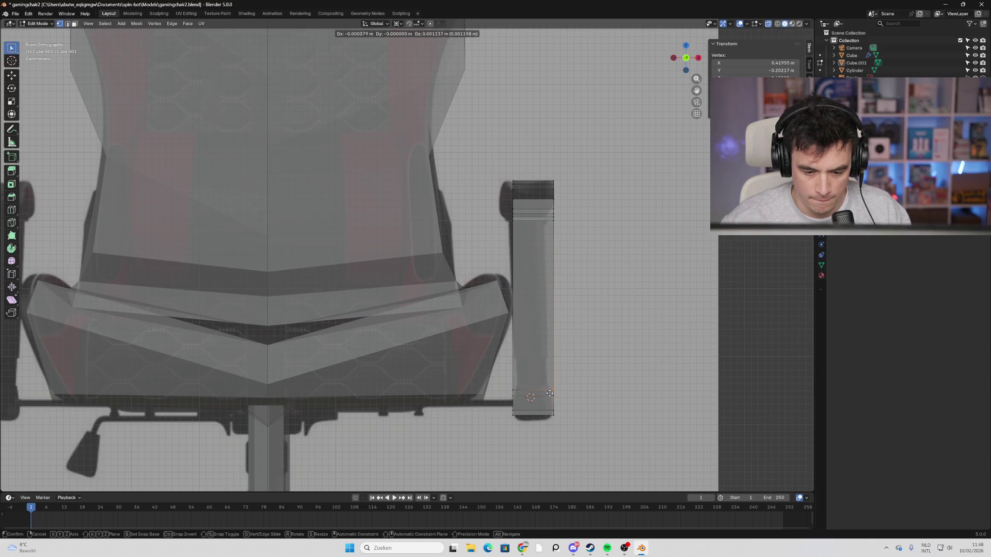
click(542, 367)
click(512, 363)
key(g)
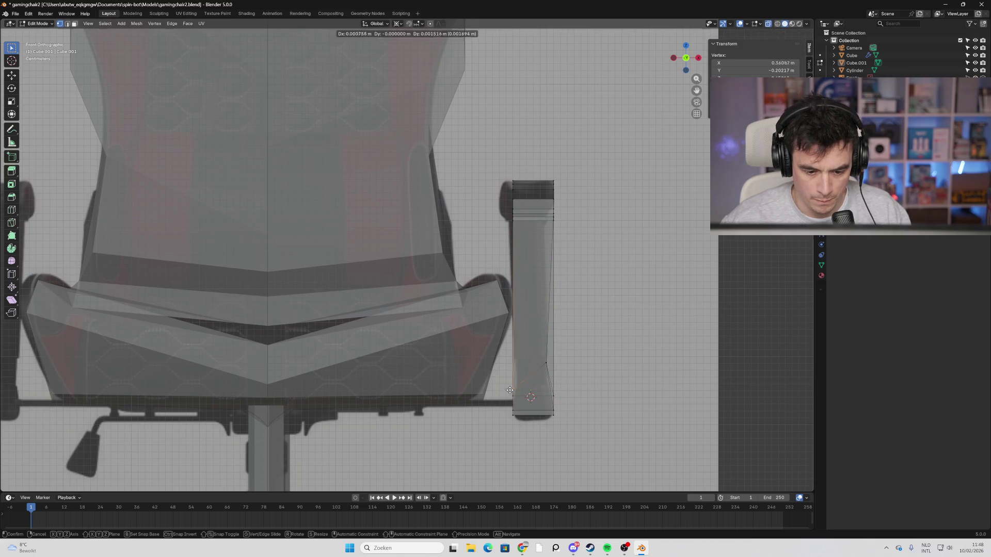
click(513, 363)
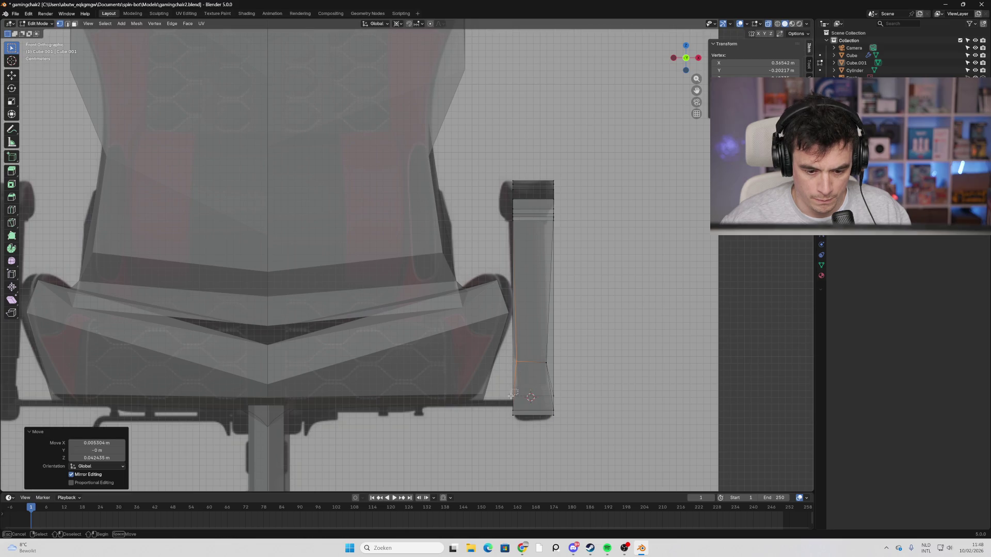
key(g)
click(510, 367)
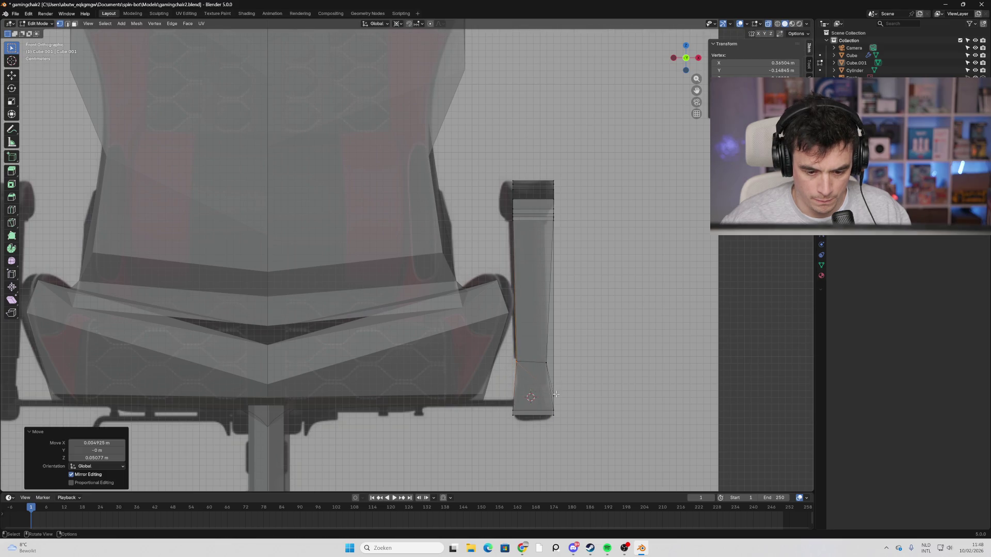
Adjust the bracket's outer lower and corner vertices, then inspect the armrest in 3D.
click(546, 364)
key(g)
click(550, 402)
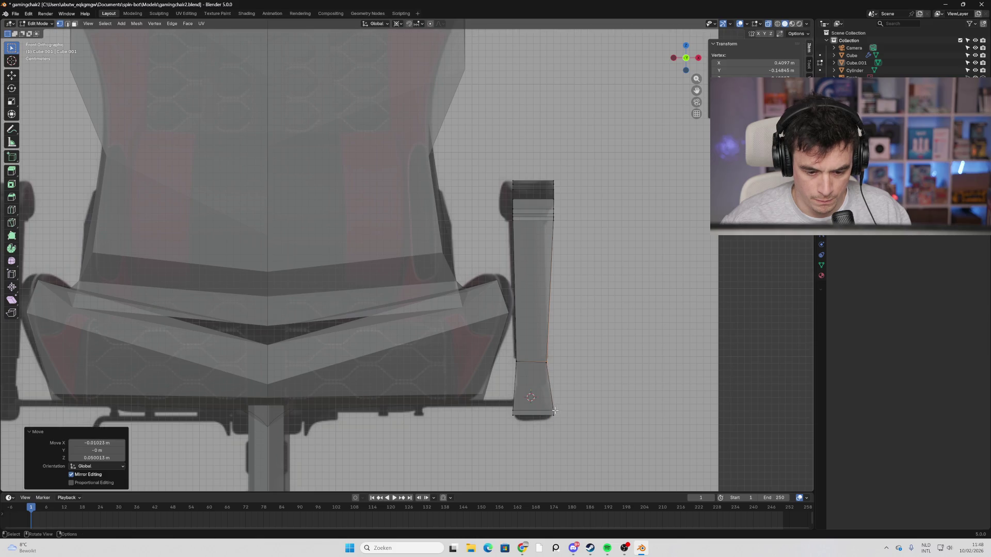
click(553, 411)
key(g)
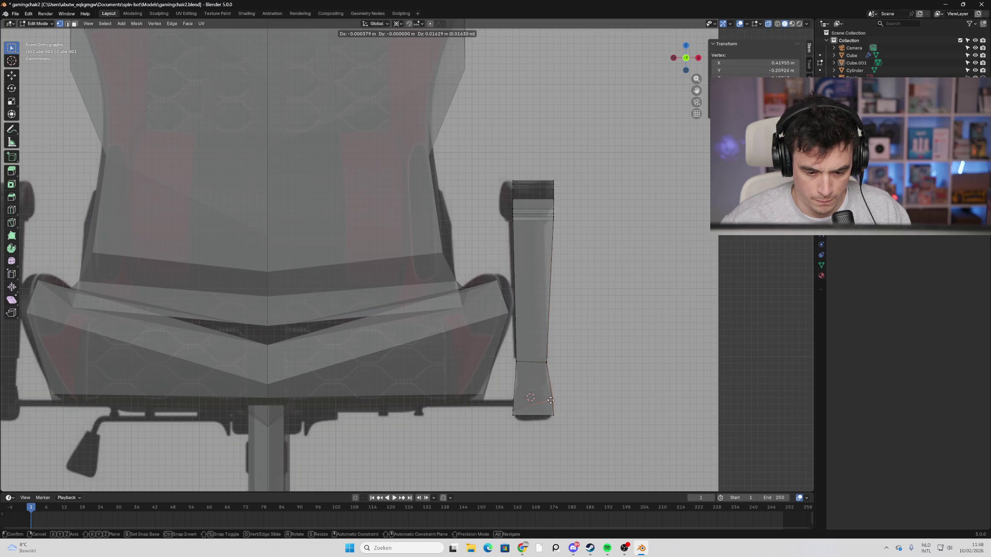
click(550, 403)
click(527, 406)
key(g)
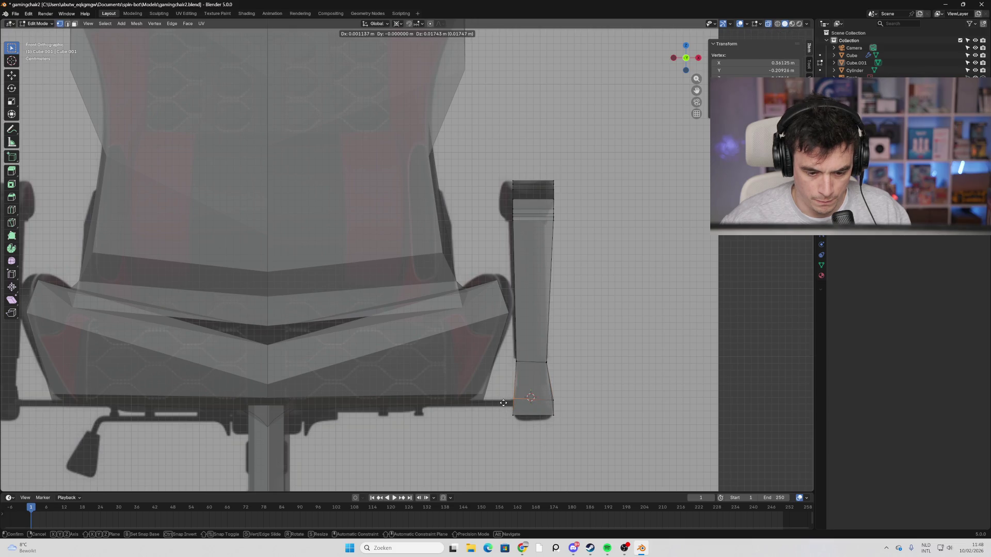
click(503, 403)
mouse_move(491, 416)
middle_down()
mouse_move(586, 416)
mouse_move(597, 391)
mouse_move(493, 310)
middle_up()
scroll(529, 416, down, 5)
scroll(503, 412, up, 5)
scroll(435, 348, up, 2)
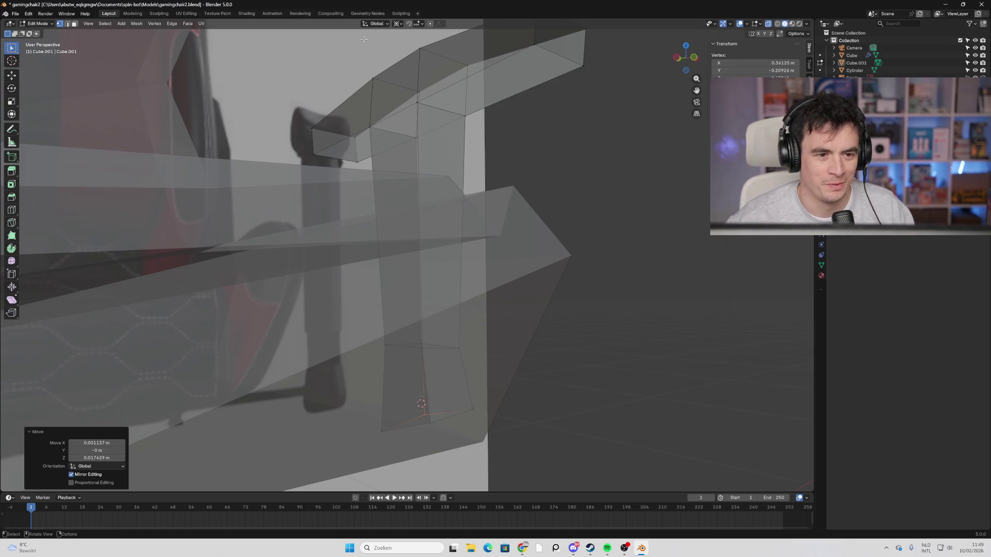
Add a loop cut around the bracket near its lower end.
key(3)
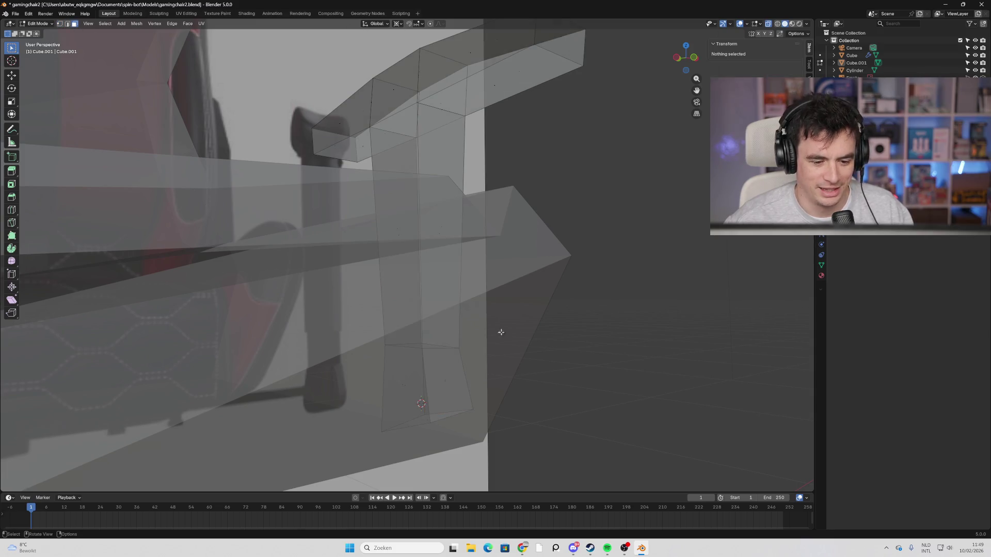
mouse_move(498, 405)
middle_down()
mouse_move(428, 386)
mouse_move(453, 387)
mouse_move(432, 396)
middle_up()
click(409, 384)
key(ctrl+r)
click(433, 407)
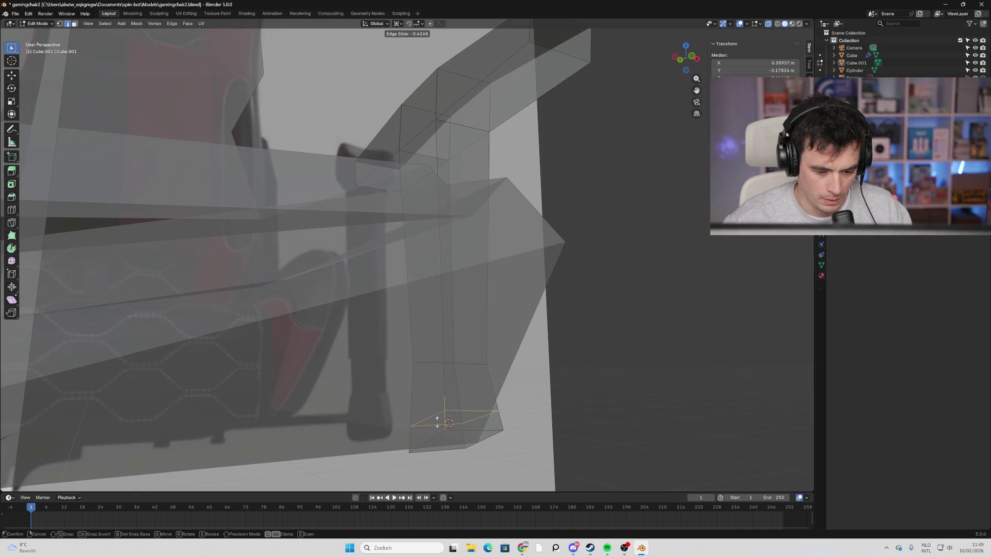
click(437, 415)
click(432, 424)
Try insetting a face on the armrest's lower end, then cancel and deselect.
mouse_move(432, 424)
middle_down()
mouse_move(500, 413)
mouse_move(508, 238)
mouse_move(465, 358)
mouse_move(428, 348)
middle_up()
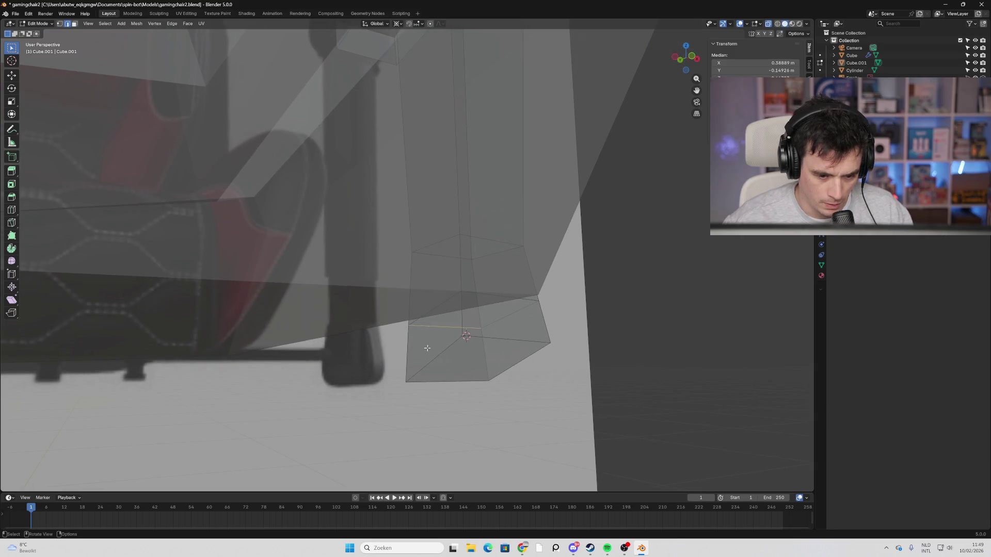
click(75, 23)
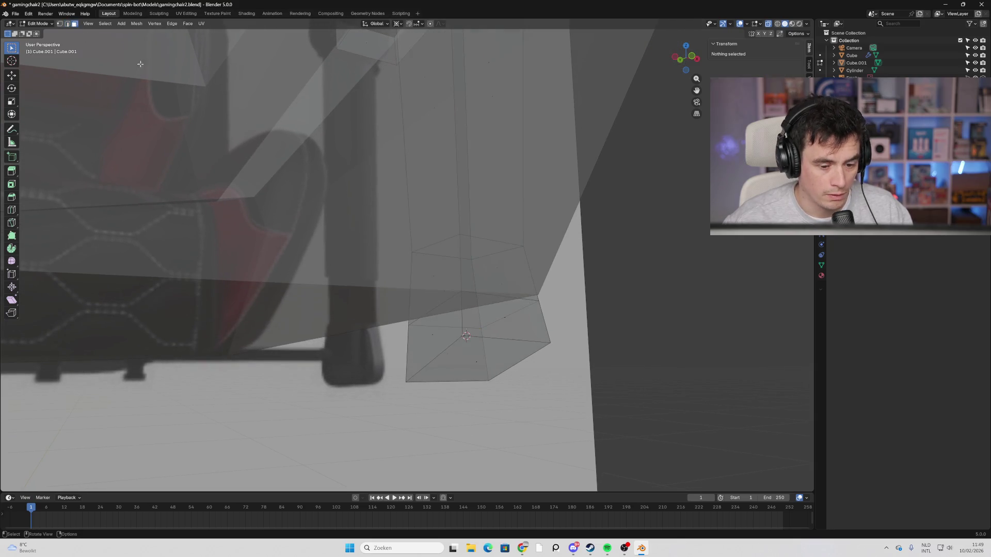
click(429, 344)
key(i)
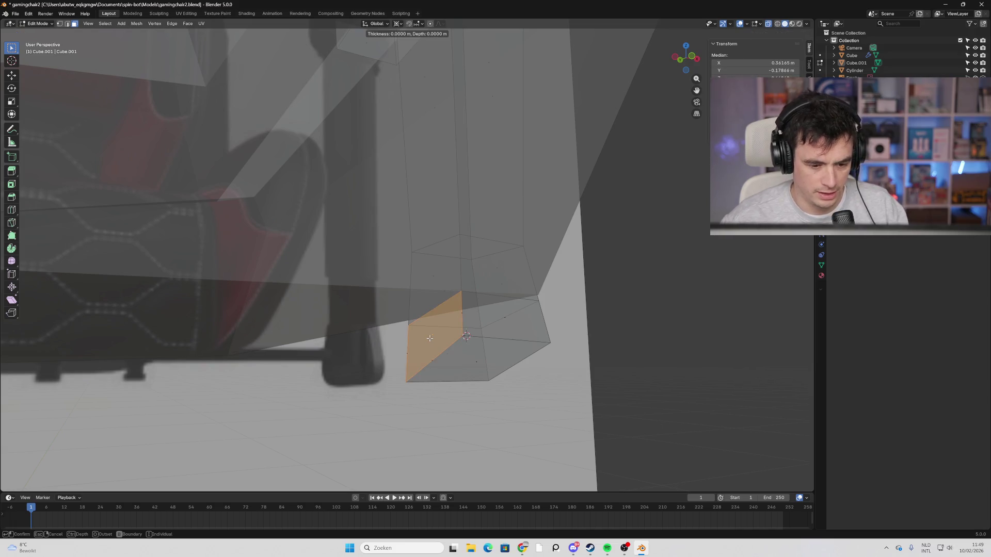
right_click(447, 333)
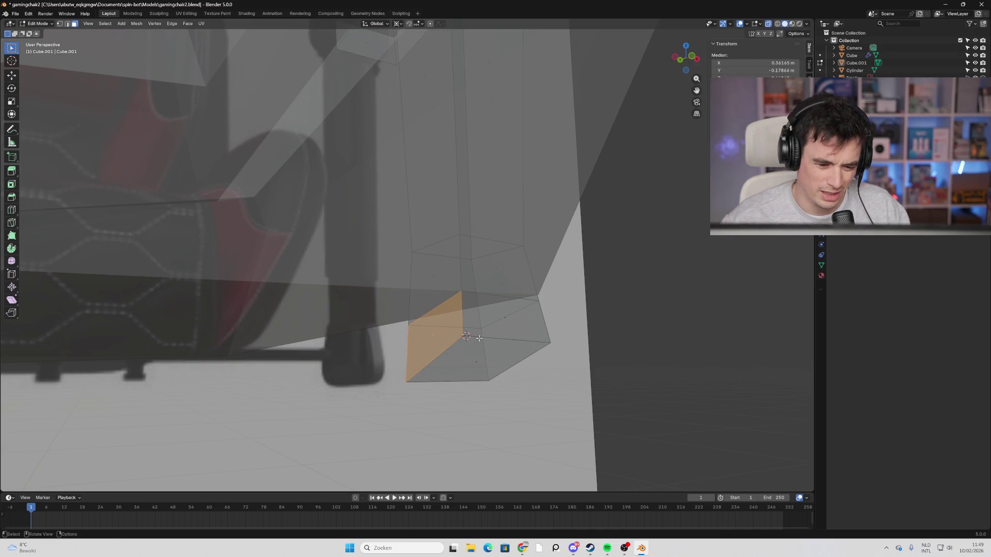
mouse_move(480, 338)
middle_down()
mouse_move(457, 335)
mouse_move(457, 354)
mouse_move(484, 355)
mouse_move(478, 349)
middle_up()
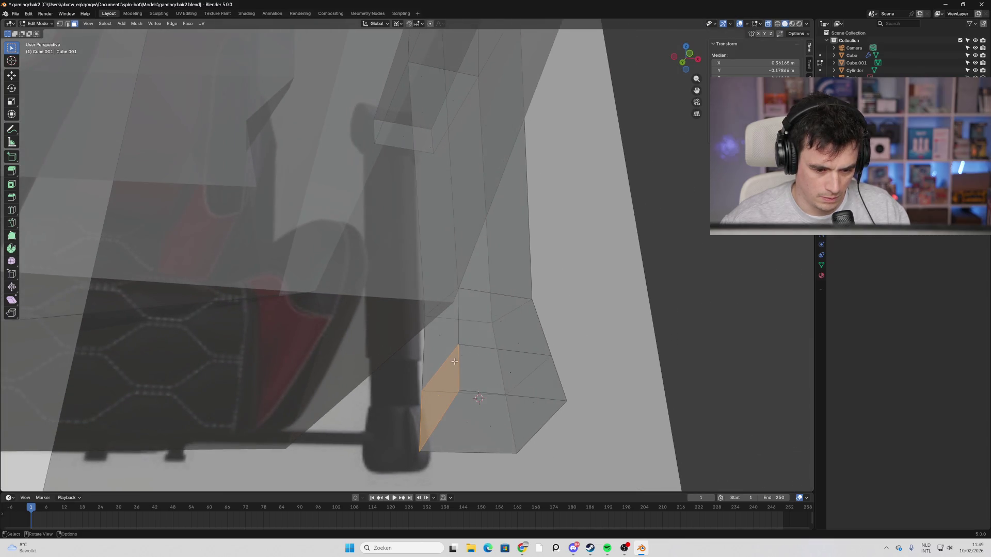
click(454, 359)
shift+click(453, 354)
Edge-slide a bottom corner vertex down by -0.0272 to slant the bracket's foot.
key(1)
click(467, 339)
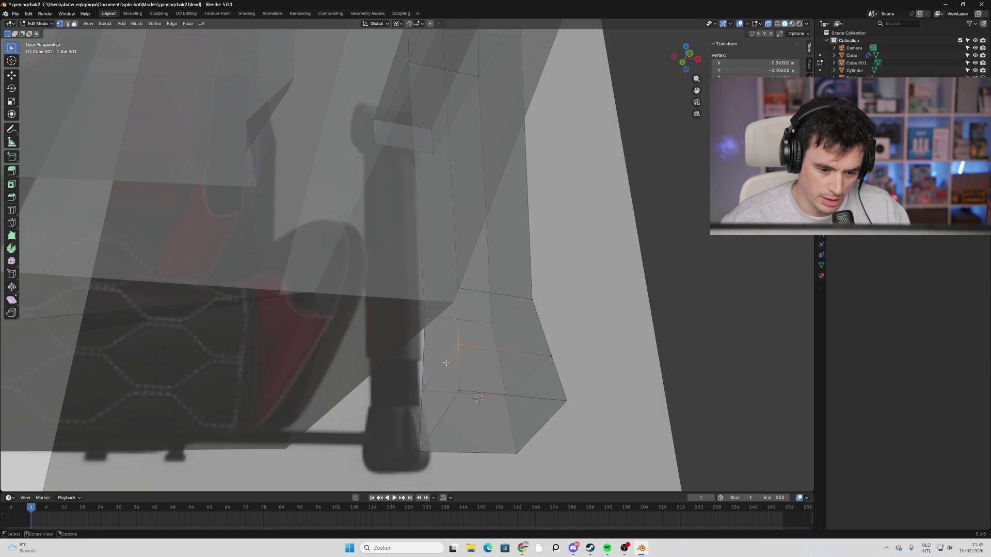
key(g)
key(g)
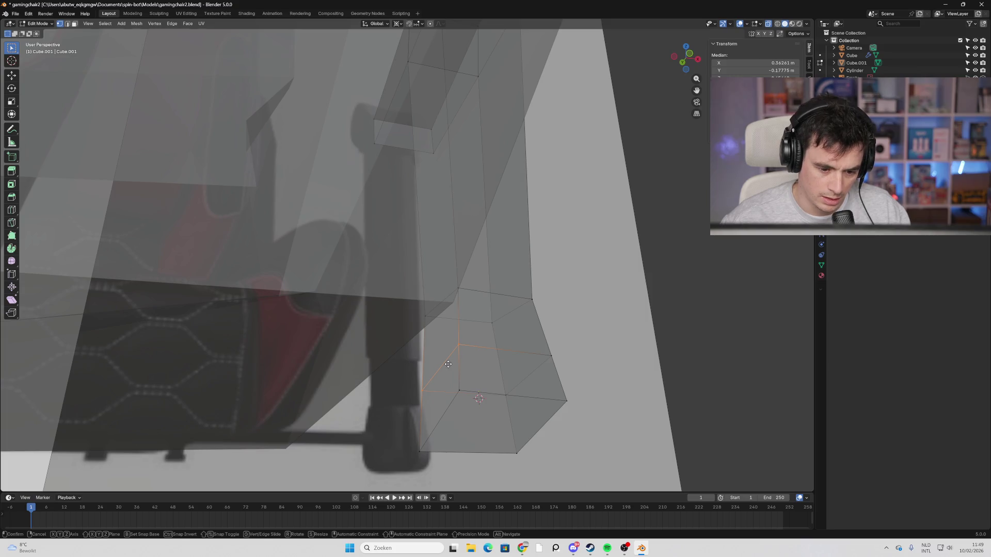
click(442, 396)
click(435, 421)
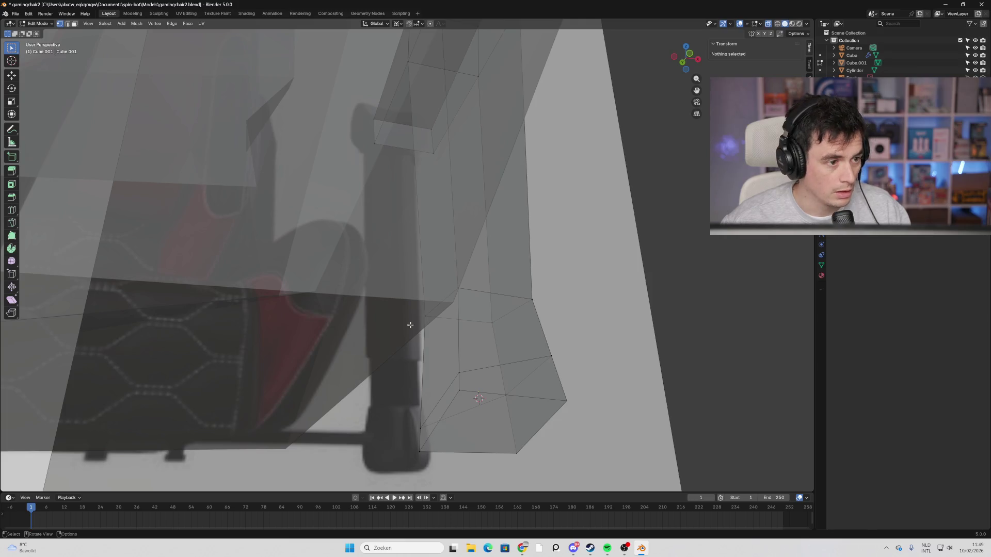
key(3)
click(446, 405)
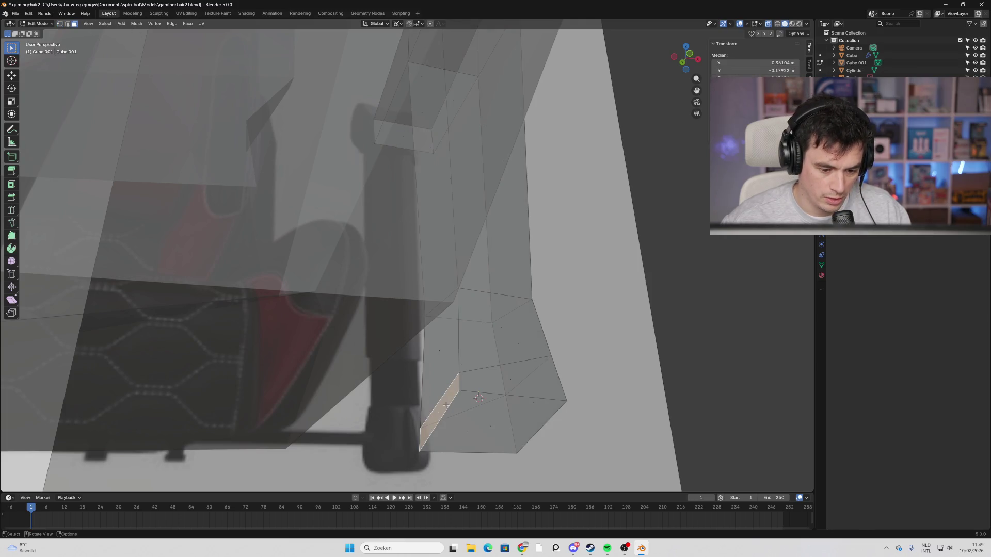
click(689, 53)
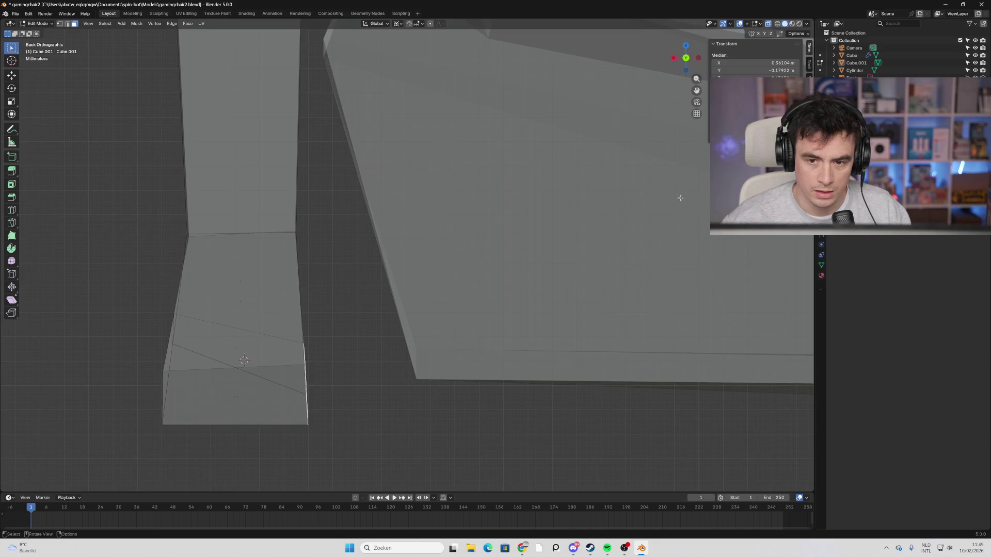
From front view, extrude the armrest's lower inner face along its normal, then angle and place the bracket.
scroll(558, 291, down, 8)
scroll(659, 107, down, 2)
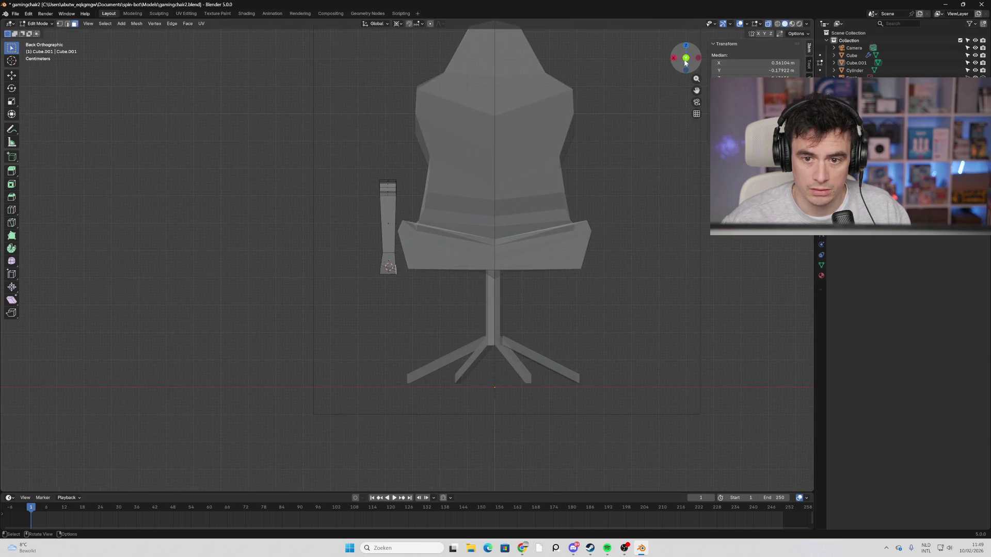
click(685, 57)
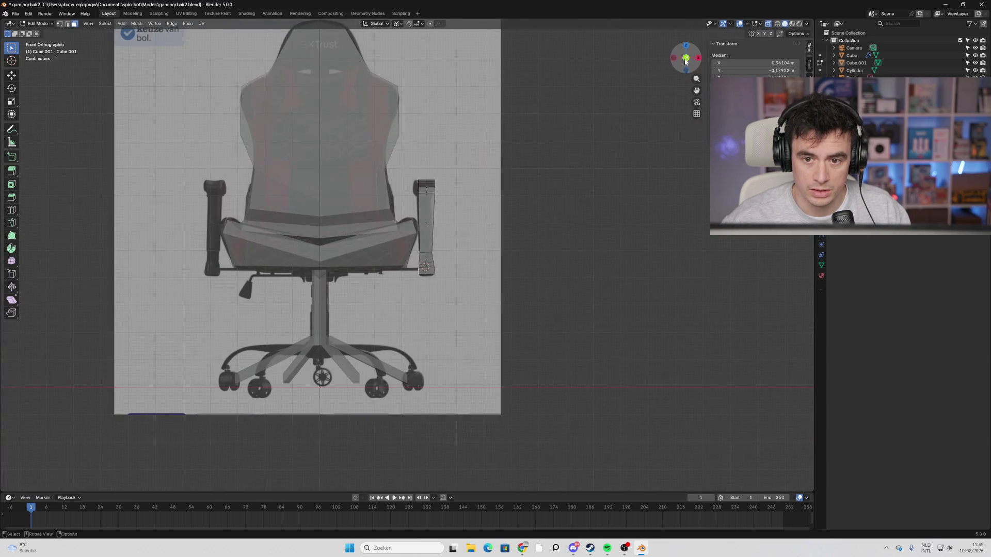
right_click(422, 273)
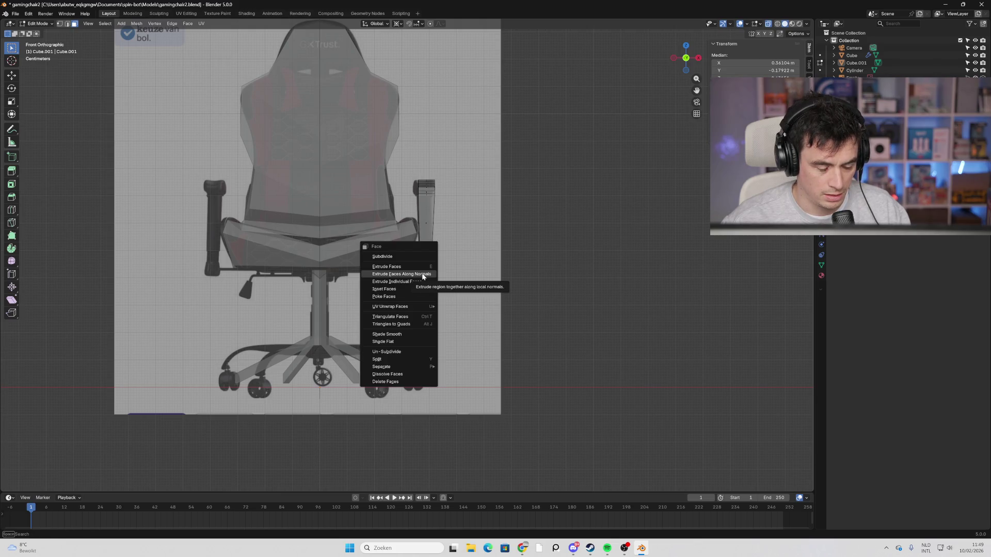
click(427, 267)
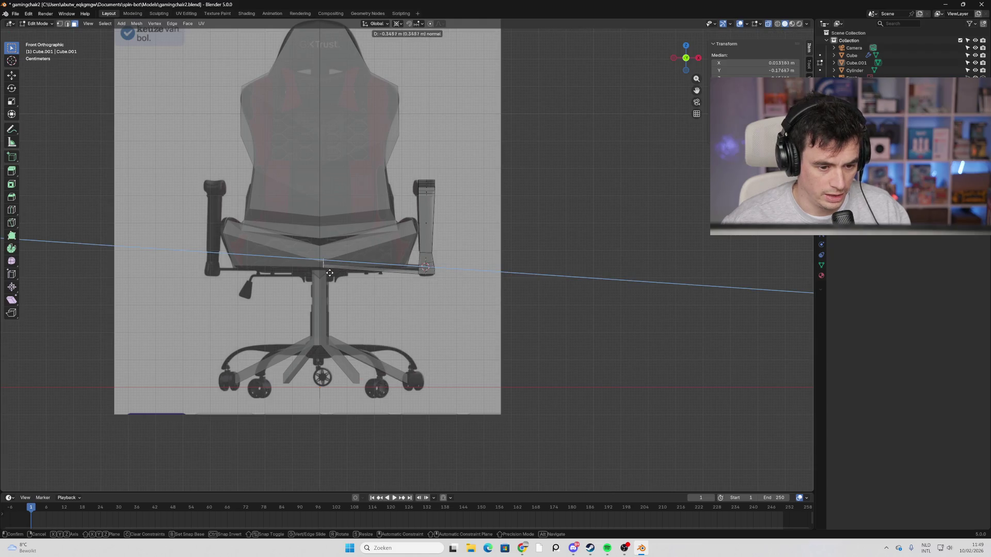
click(354, 283)
key(r)
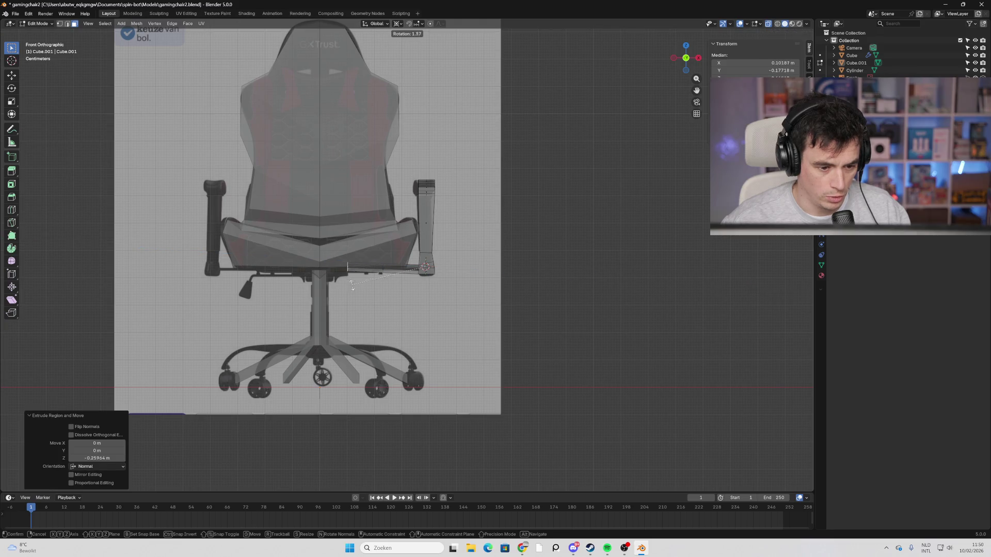
click(384, 291)
key(g)
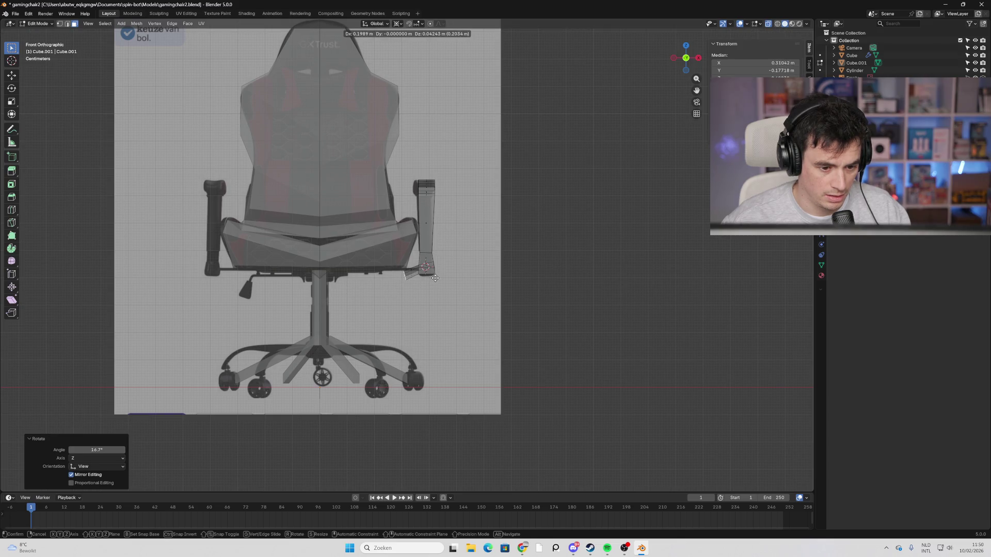
click(430, 277)
Extrude the bracket's end face about 0.25 m along X to reach under the seat.
mouse_move(430, 277)
middle_down()
mouse_move(377, 280)
mouse_move(353, 309)
middle_up()
scroll(377, 280, up, 5)
key(g)
key(z)
key(z)
right_click(353, 309)
key(e)
right_click(348, 307)
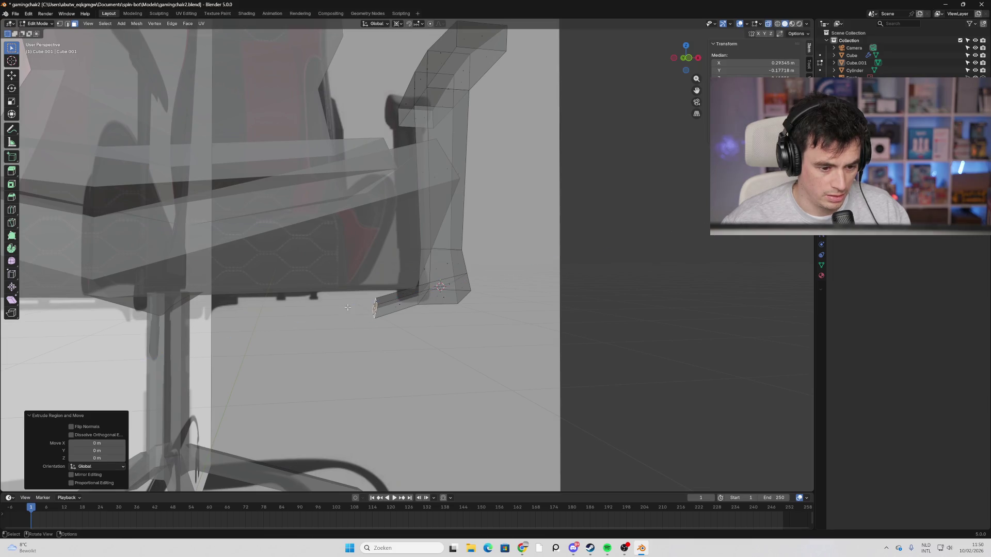
key(e)
key(x)
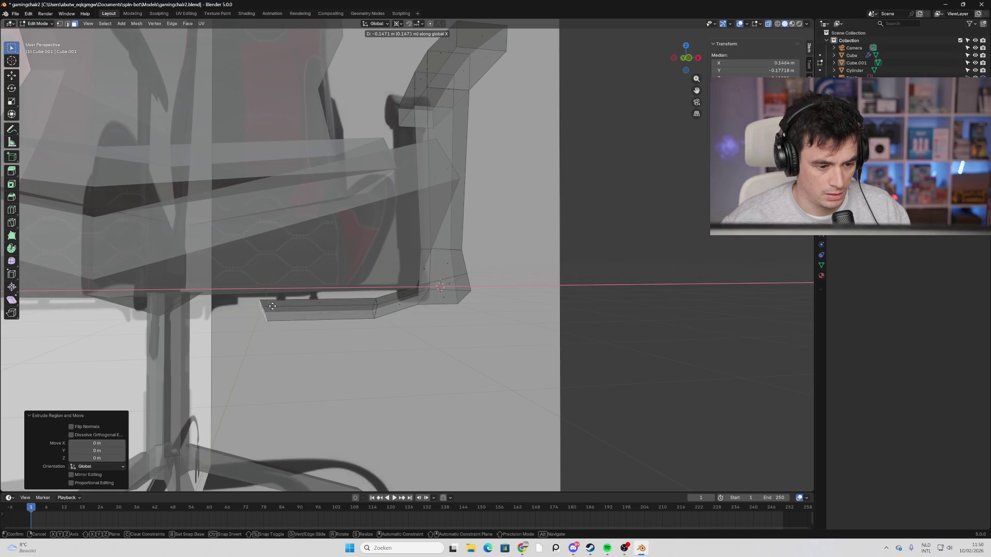
click(192, 301)
key(alt+a)
scroll(309, 310, down, 6)
mouse_move(320, 362)
middle_down()
mouse_move(297, 375)
mouse_move(587, 116)
middle_up()
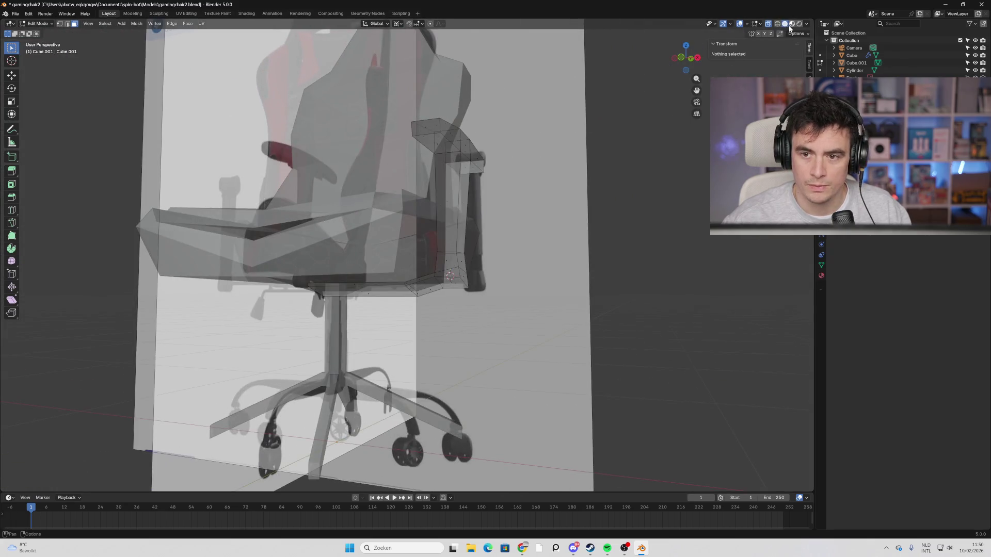
Switch viewport shading to Material Preview and view the chair from below the seat.
click(791, 24)
scroll(423, 332, down, 5)
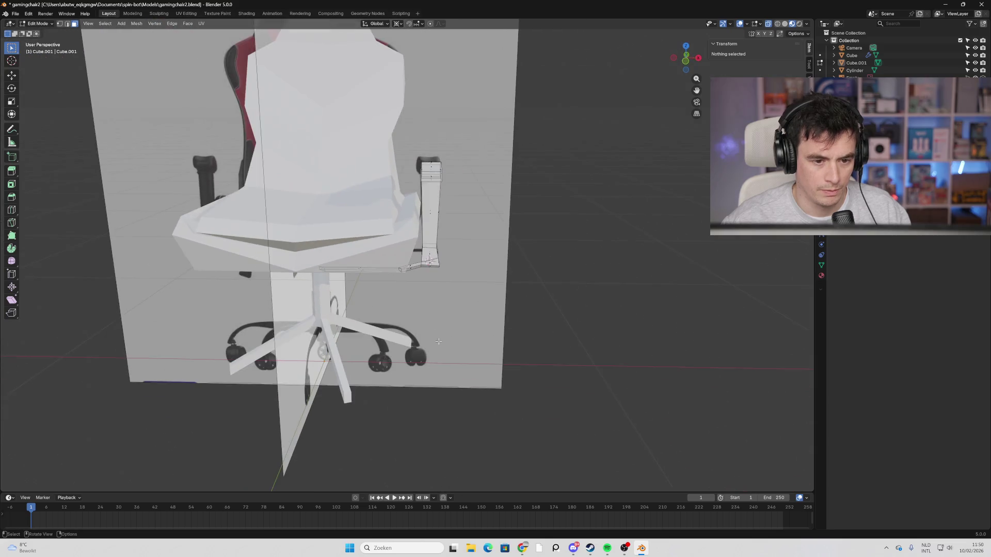
mouse_move(423, 333)
middle_down()
mouse_move(435, 292)
mouse_move(428, 361)
mouse_move(398, 356)
mouse_move(309, 264)
mouse_move(193, 294)
mouse_move(269, 184)
middle_up()
scroll(309, 265, up, 5)
Nudge the bracket's end face about -0.048 m along X and tuck it under the seat, then exit to Object Mode.
click(283, 171)
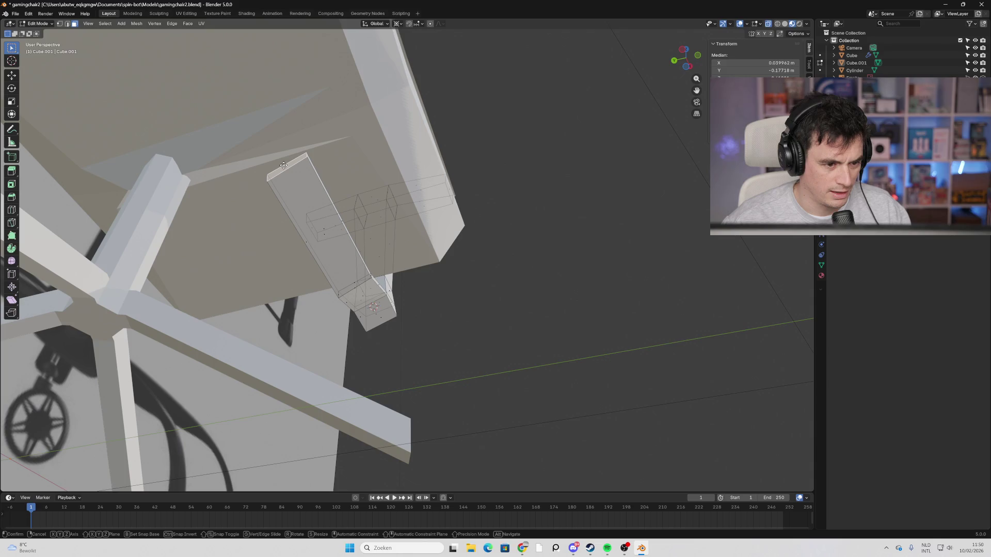
key(g)
key(x)
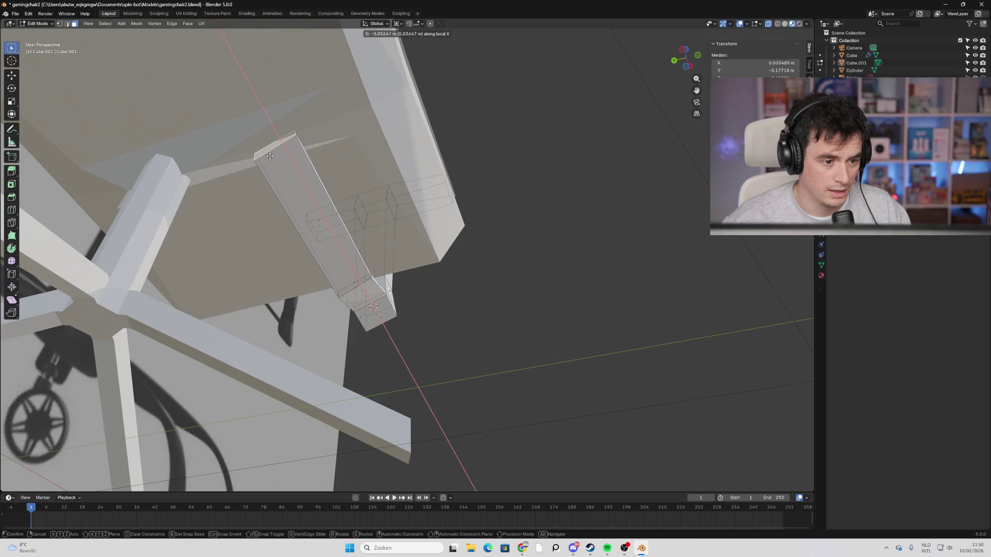
click(268, 152)
middle_drag(268, 153, 221, 287)
key(g)
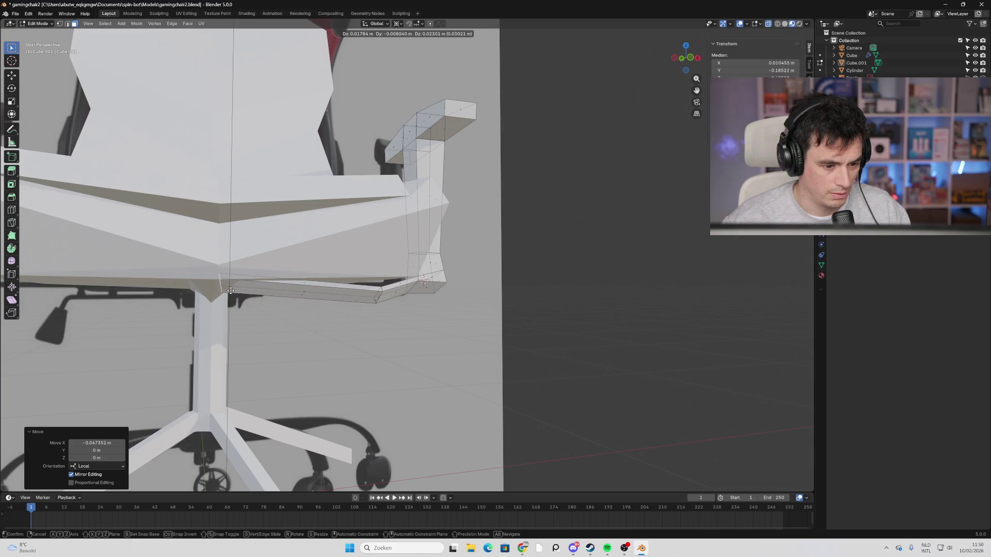
click(230, 291)
mouse_move(231, 291)
middle_down()
mouse_move(236, 319)
mouse_move(413, 258)
middle_up()
scroll(310, 288, down, 3)
key(Tab)
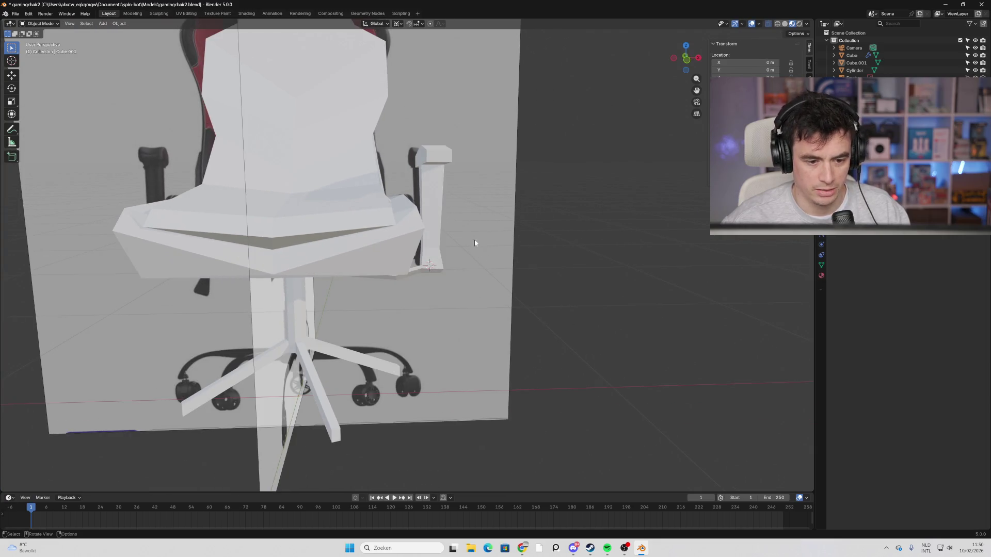
Select the armrest, save the file, and add a Mirror modifier across X from front view.
mouse_move(467, 220)
middle_down()
mouse_move(442, 210)
mouse_move(466, 278)
middle_up()
click(443, 209)
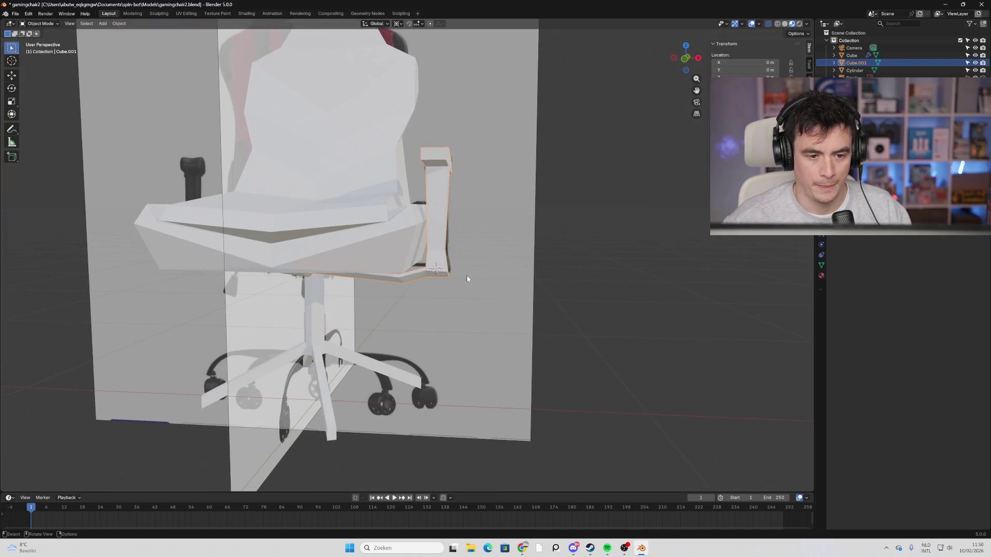
key(ctrl+s)
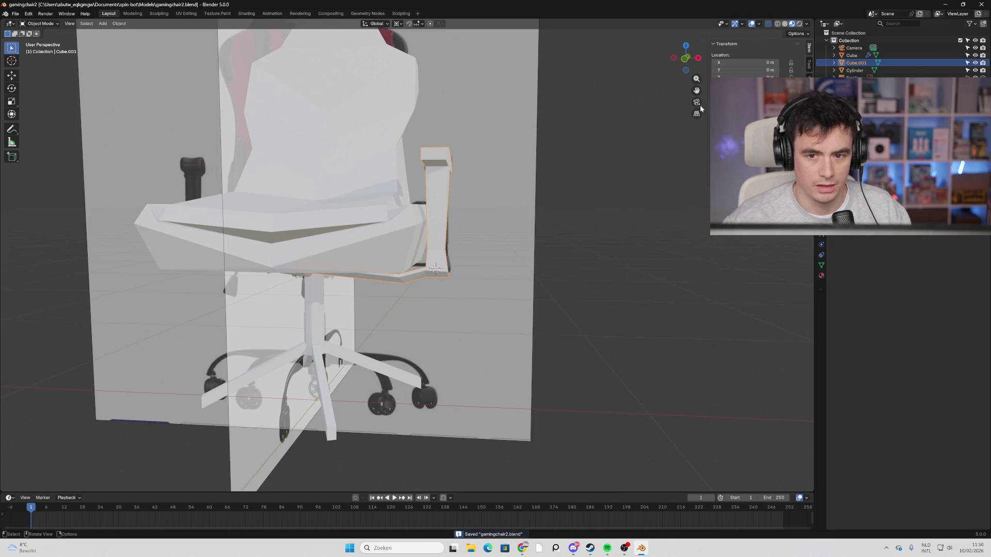
click(685, 59)
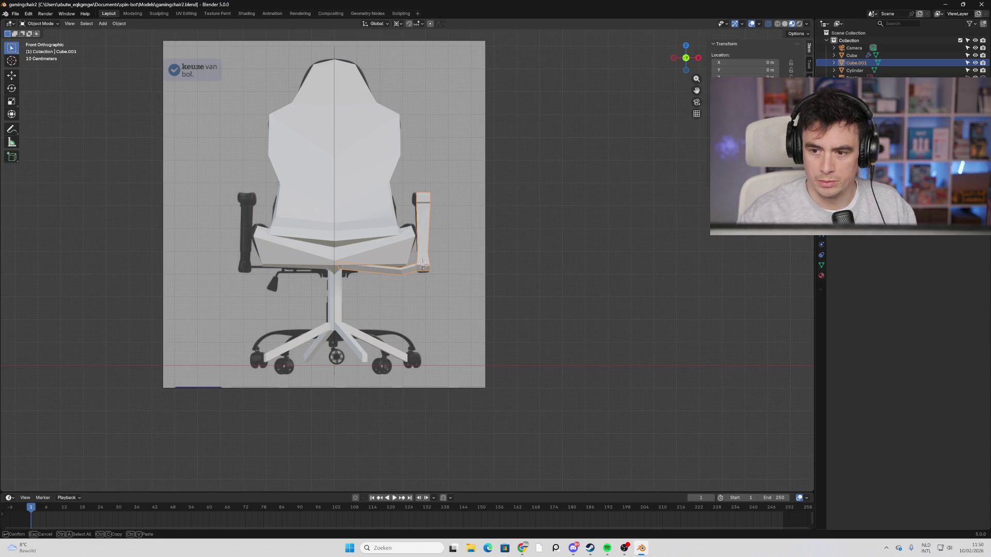
key(ctrl+shift+m)
Deselect and orbit around the chair to inspect both bracketed armrests.
click(503, 197)
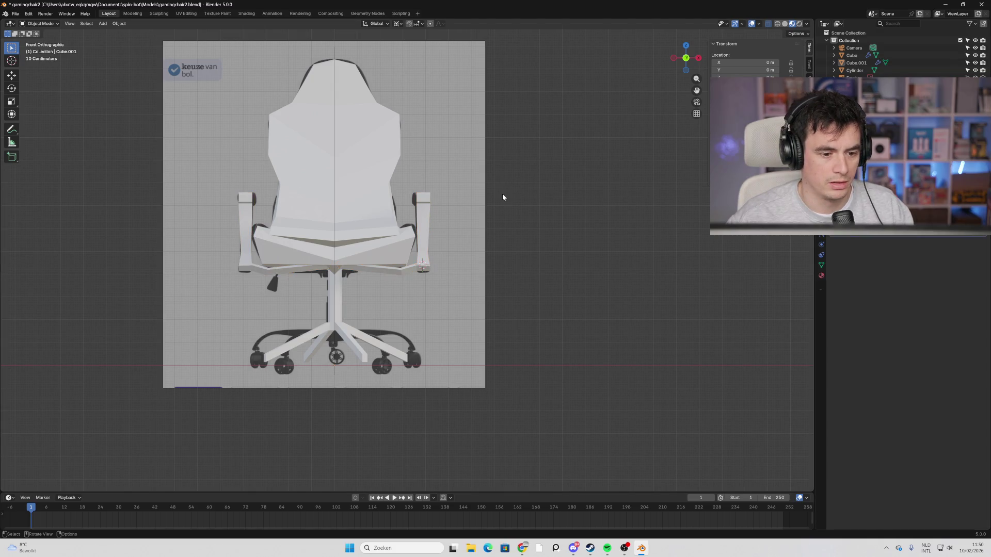
mouse_move(199, 213)
middle_down()
mouse_move(273, 230)
mouse_move(165, 235)
mouse_move(216, 238)
mouse_move(170, 240)
mouse_move(206, 242)
mouse_move(198, 244)
mouse_move(351, 203)
mouse_move(421, 225)
middle_up()
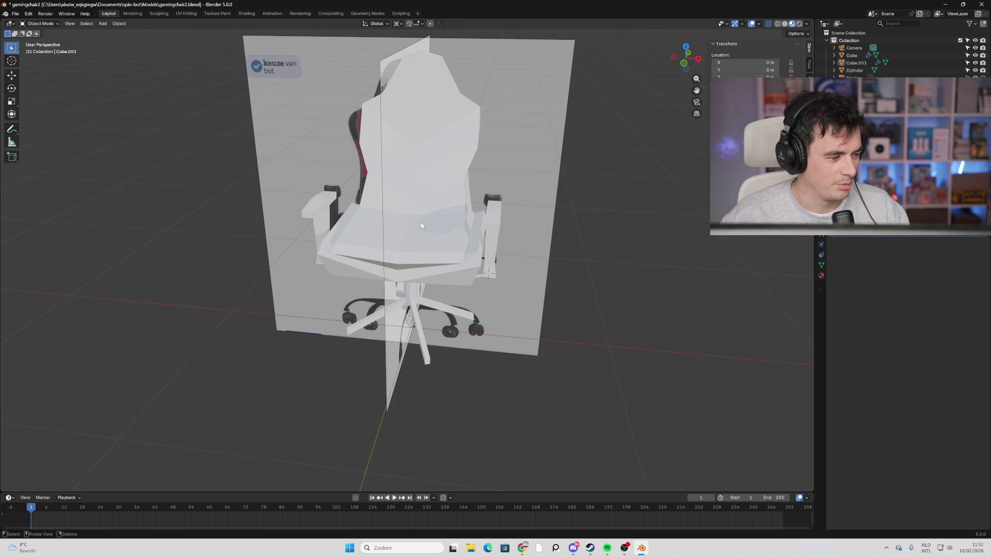
mouse_move(511, 215)
middle_down()
mouse_move(547, 199)
mouse_move(518, 202)
mouse_move(546, 219)
mouse_move(485, 190)
mouse_move(432, 244)
mouse_move(480, 299)
middle_up()
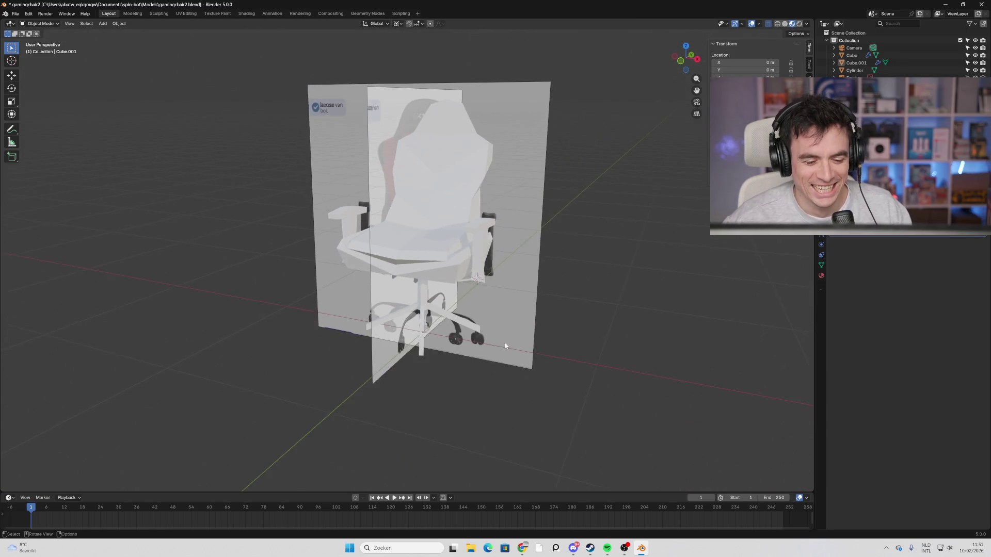
scroll(498, 333, up, 5)
mouse_move(498, 333)
middle_down()
mouse_move(460, 256)
mouse_move(486, 281)
middle_up()
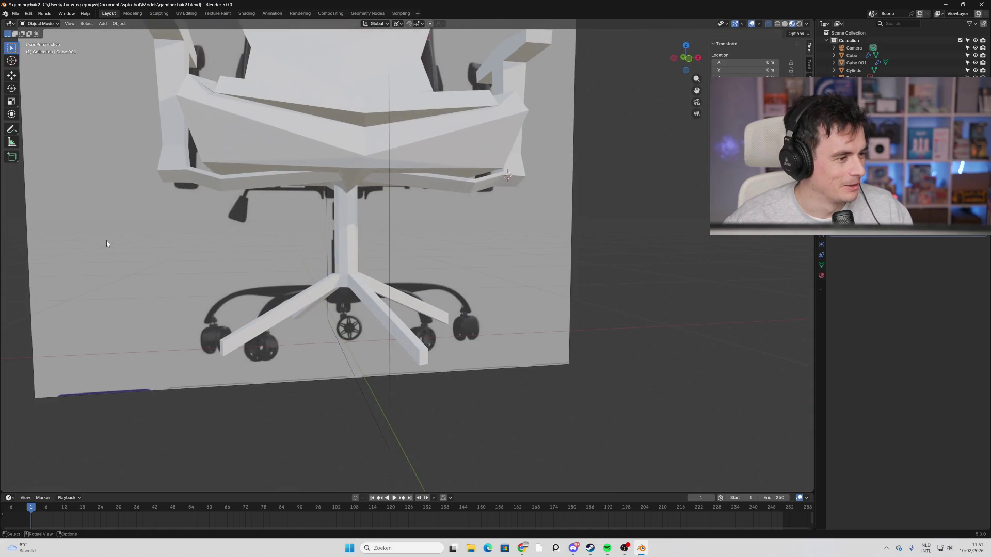
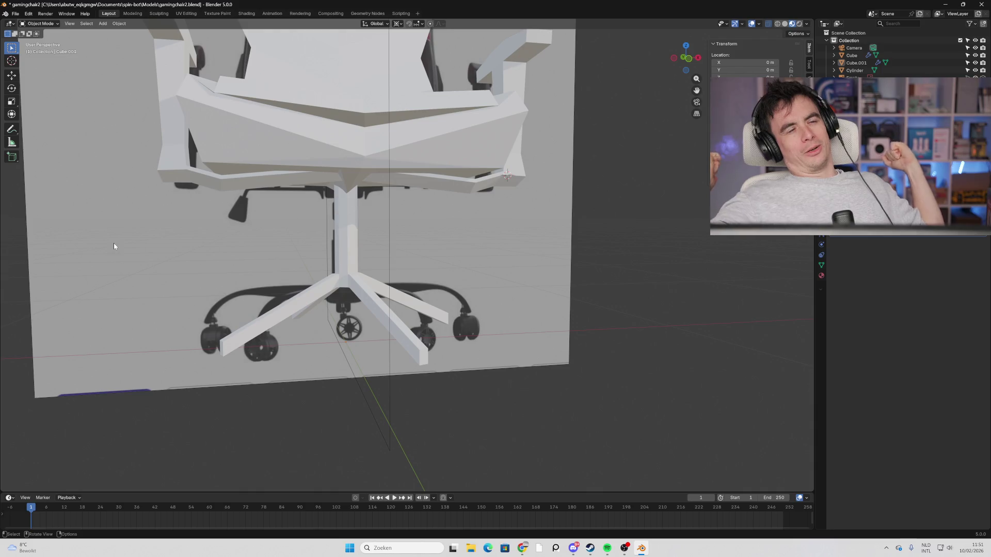
Add a cylinder mesh near the chair's base from the Shift+A menu.
mouse_move(420, 250)
middle_down()
mouse_move(368, 253)
mouse_move(412, 275)
mouse_move(300, 155)
middle_up()
scroll(379, 224, up, 5)
scroll(371, 285, up, 4)
mouse_move(371, 285)
middle_down()
mouse_move(413, 302)
mouse_move(405, 294)
middle_up()
scroll(398, 287, down, 3)
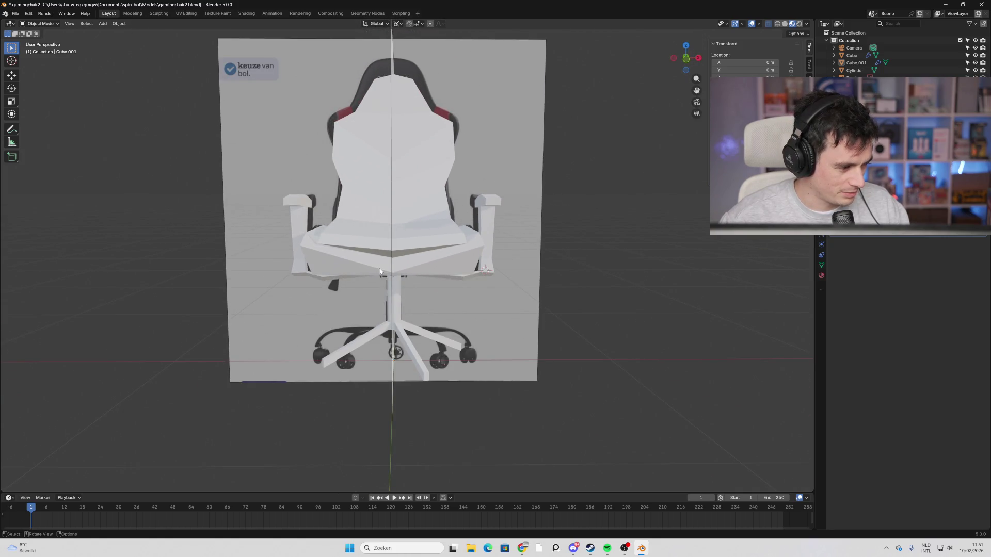
scroll(380, 270, down, 3)
scroll(377, 261, up, 2)
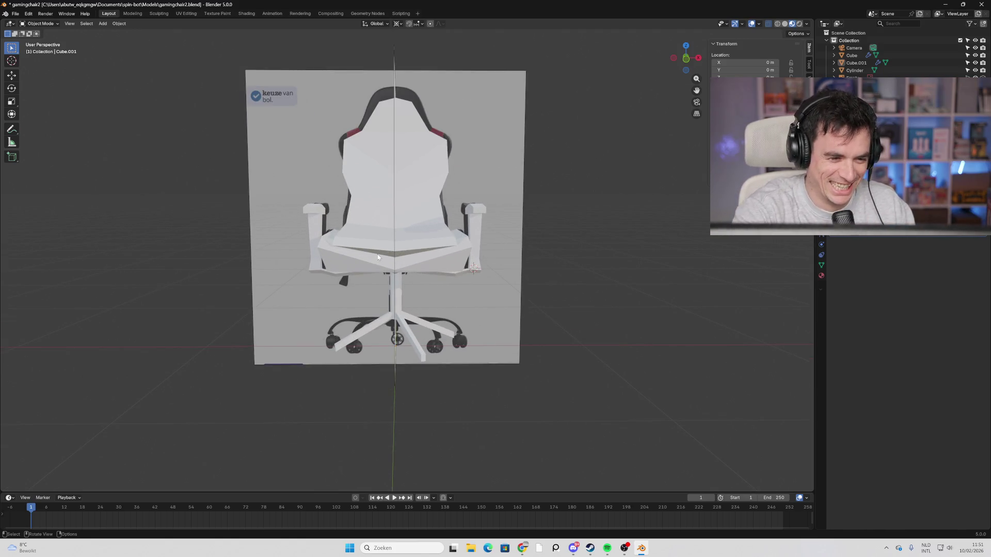
scroll(412, 395, up, 3)
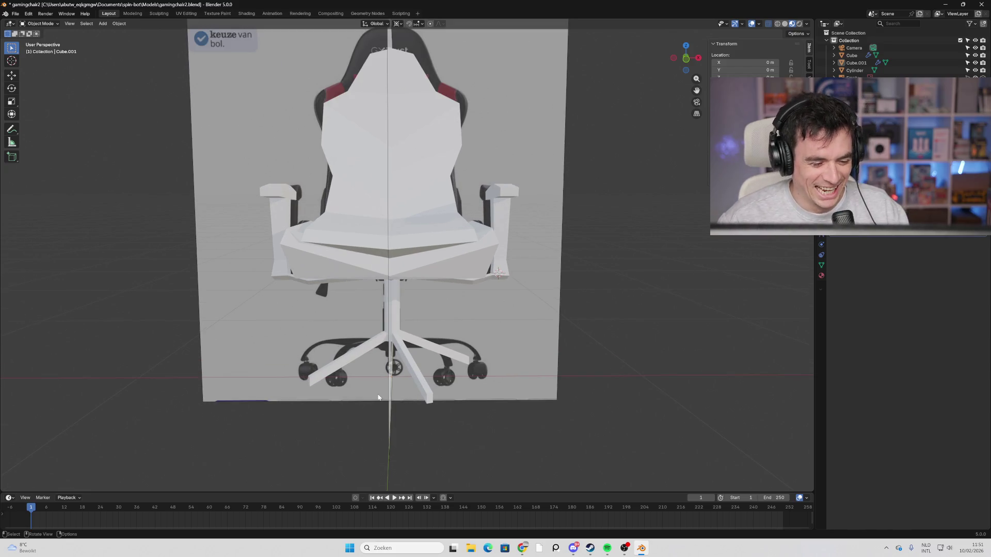
mouse_move(412, 398)
middle_down()
mouse_move(429, 398)
mouse_move(382, 394)
mouse_move(412, 408)
mouse_move(333, 392)
mouse_move(395, 407)
mouse_move(415, 400)
mouse_move(390, 398)
mouse_move(400, 411)
middle_up()
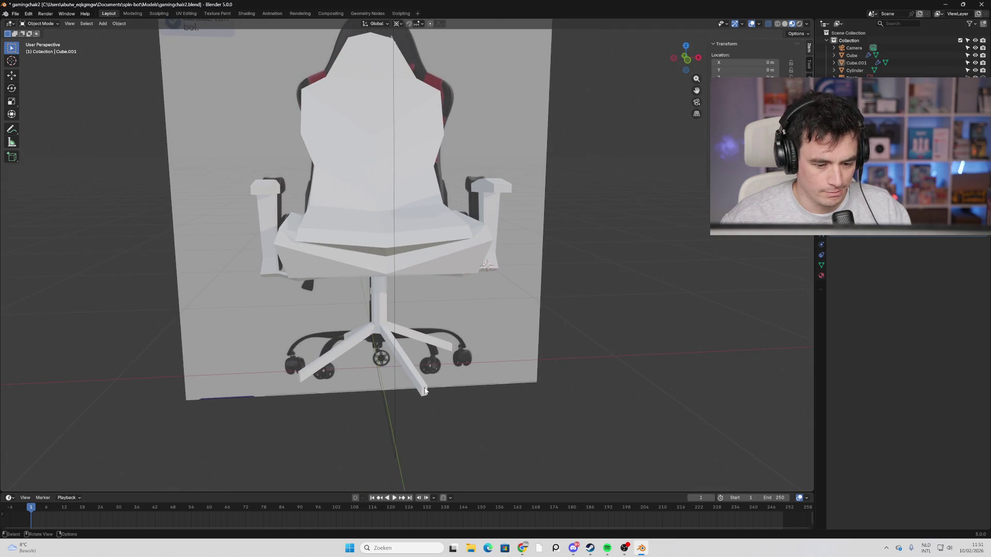
scroll(557, 327, up, 3)
mouse_move(558, 327)
middle_down()
mouse_move(471, 360)
mouse_move(450, 436)
mouse_move(455, 421)
middle_up()
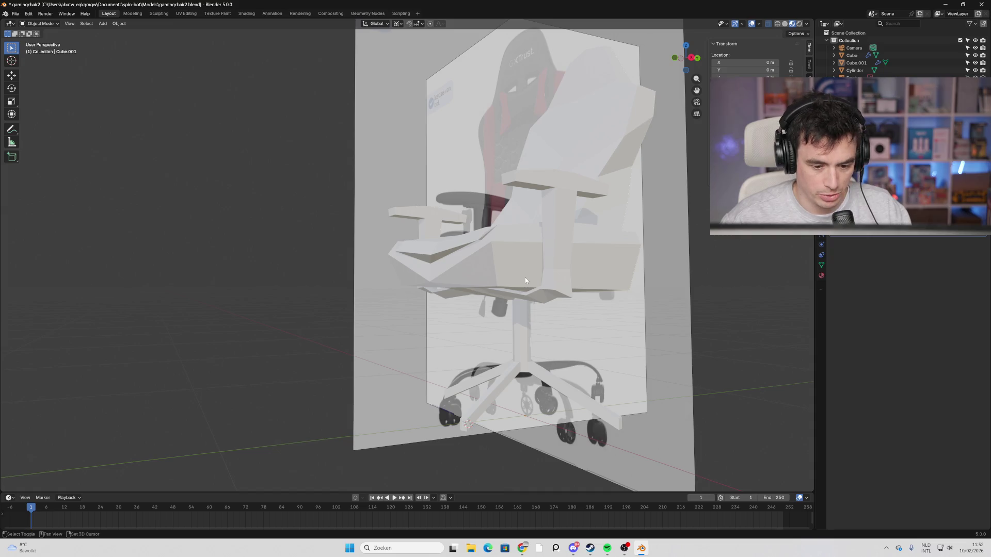
key(shift+a)
mouse_move(543, 290)
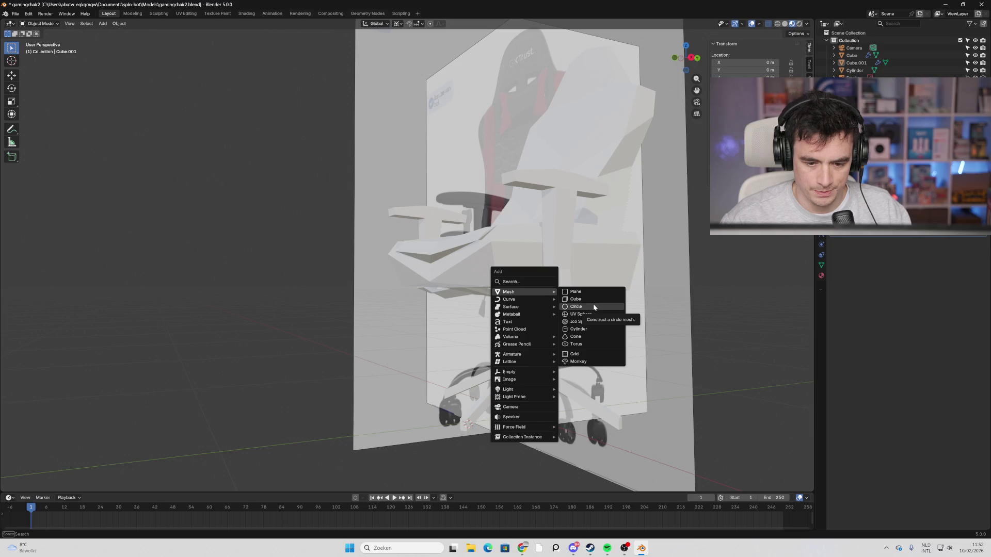
click(585, 330)
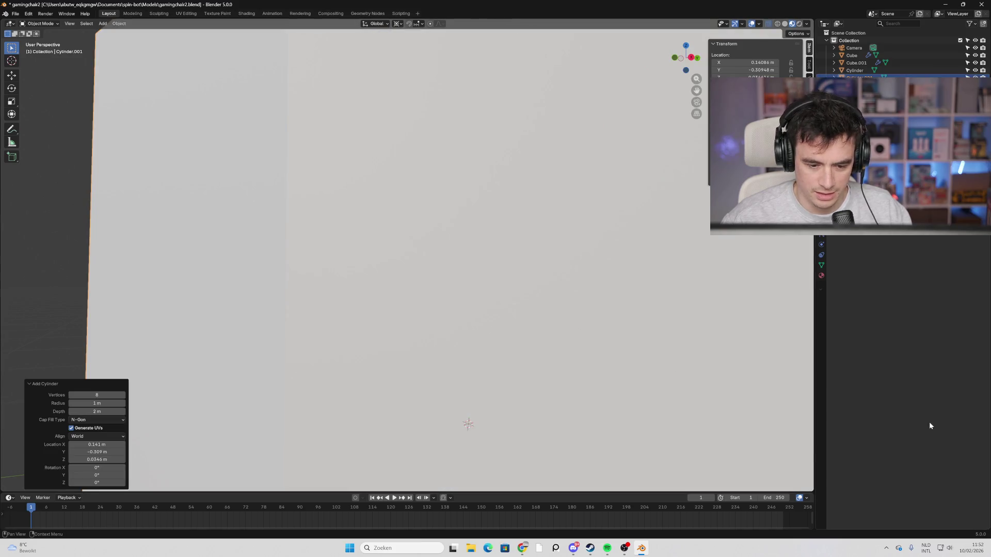
Give the cylinder 8 vertices and scale it down uniformly to 0.133.
drag(80, 394, 57, 394)
key(s)
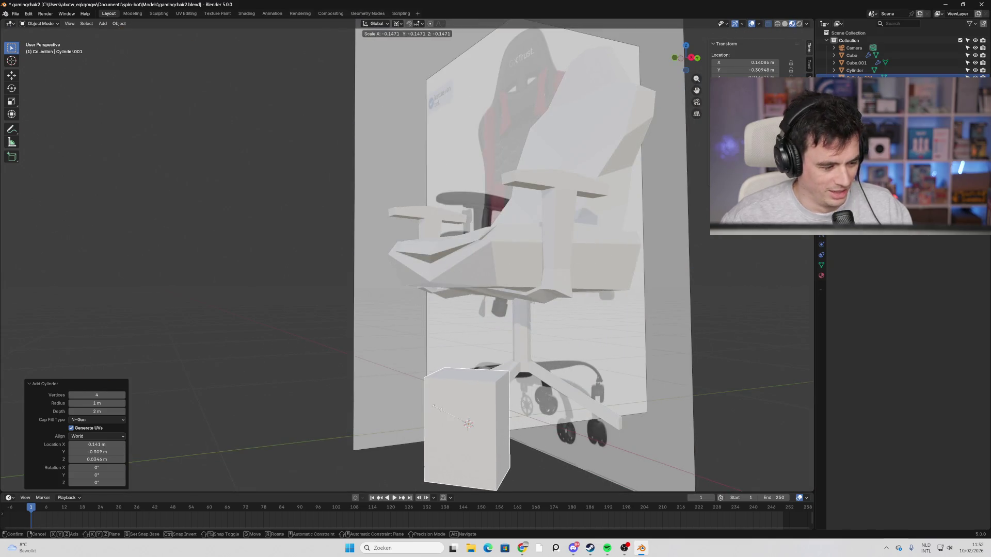
key(Escape)
click(98, 394)
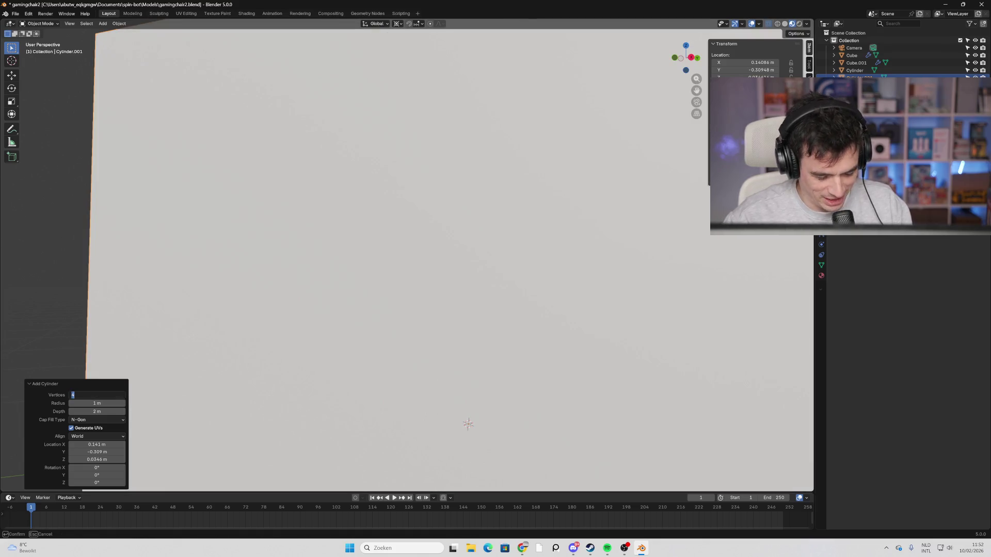
text(8)
key(Return)
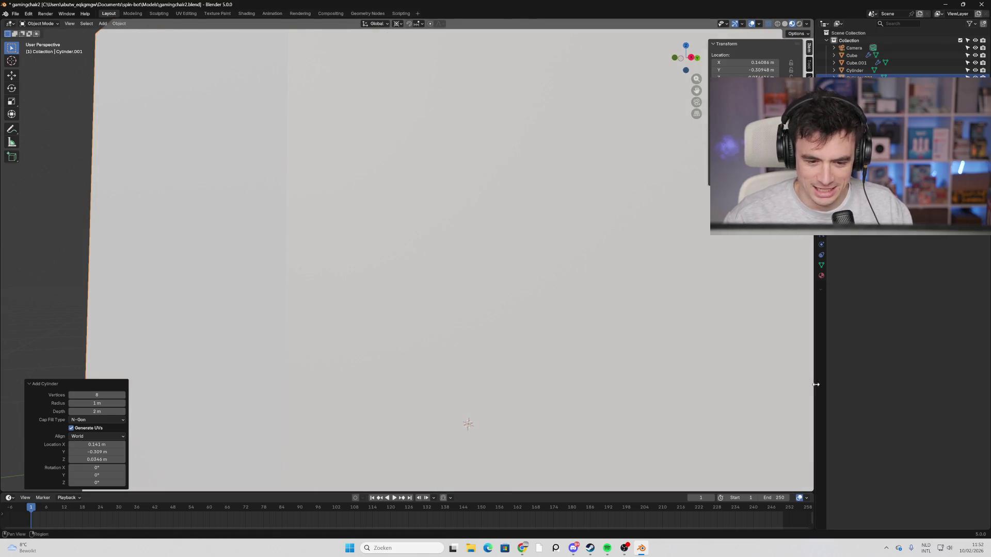
key(s)
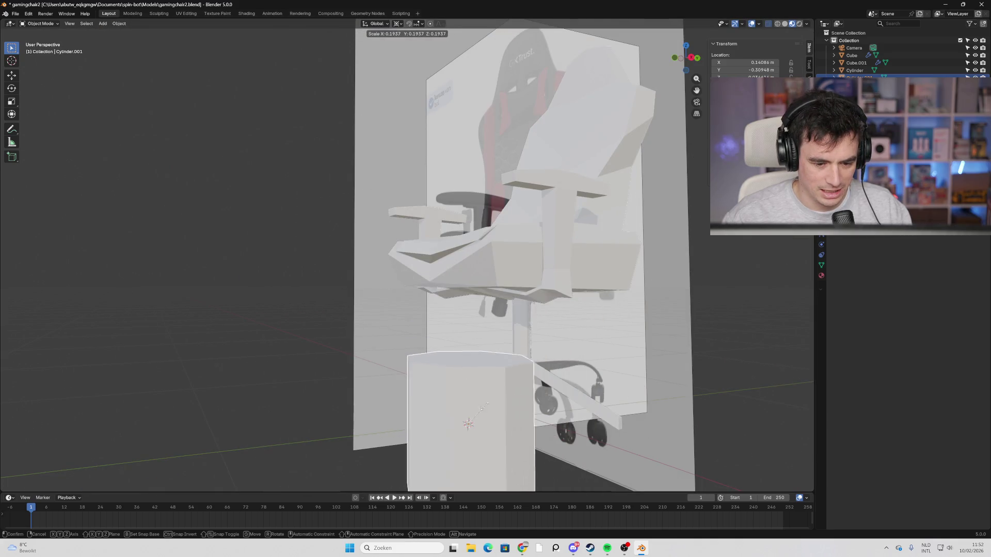
click(485, 433)
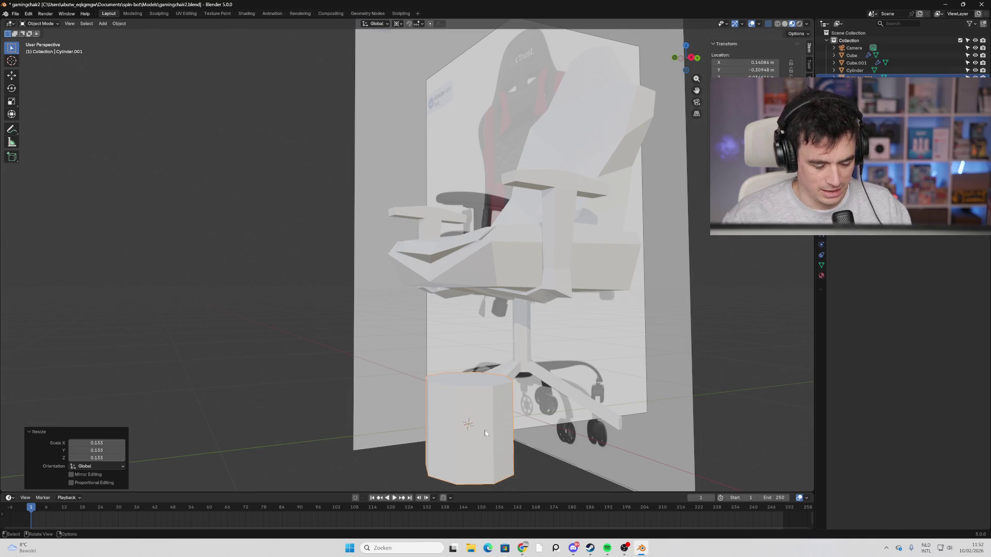
Lay the cylinder on its side with a 90° rotation and shrink it to 0.301.
text(r90)
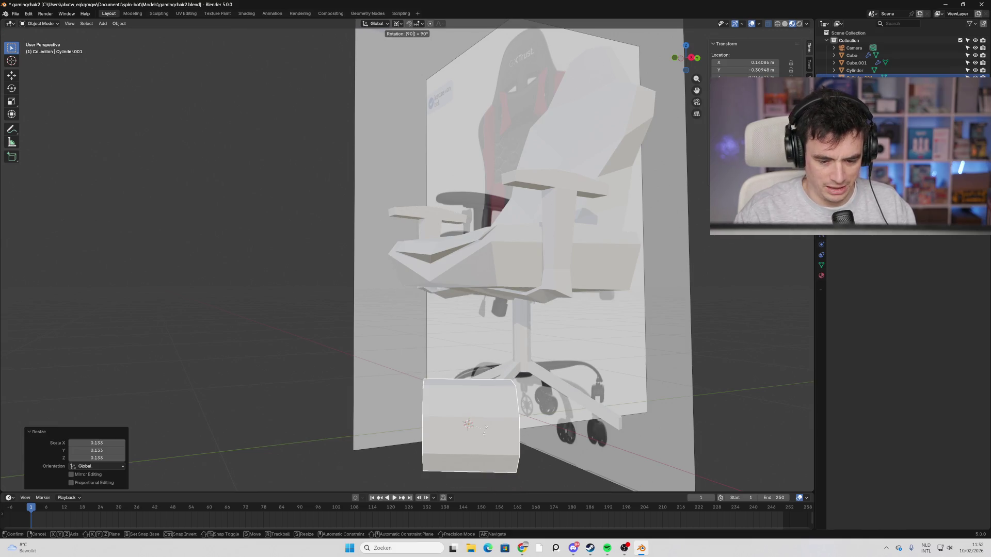
key(Return)
middle_drag(382, 412, 494, 415)
middle_drag(648, 371, 560, 378)
key(s)
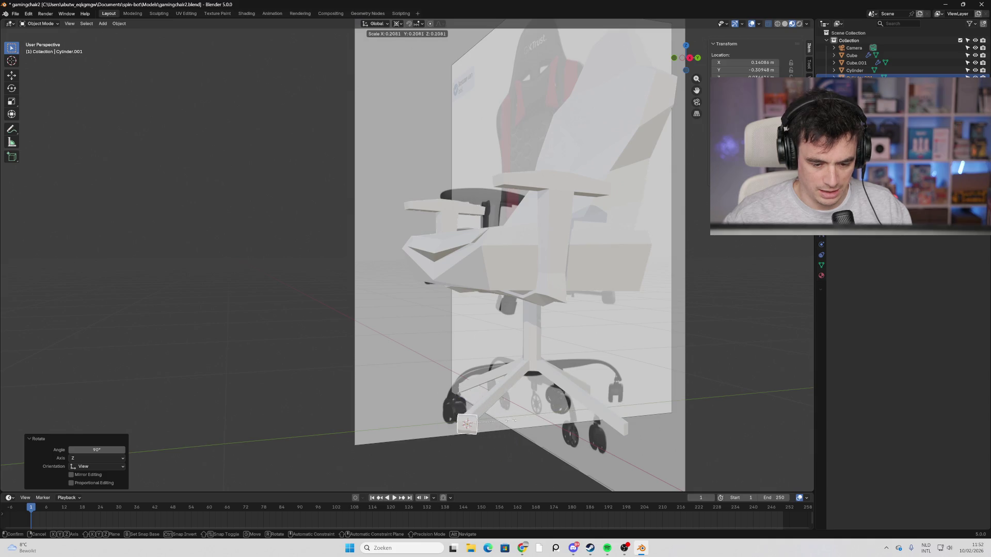
click(530, 423)
middle_drag(392, 447, 454, 444)
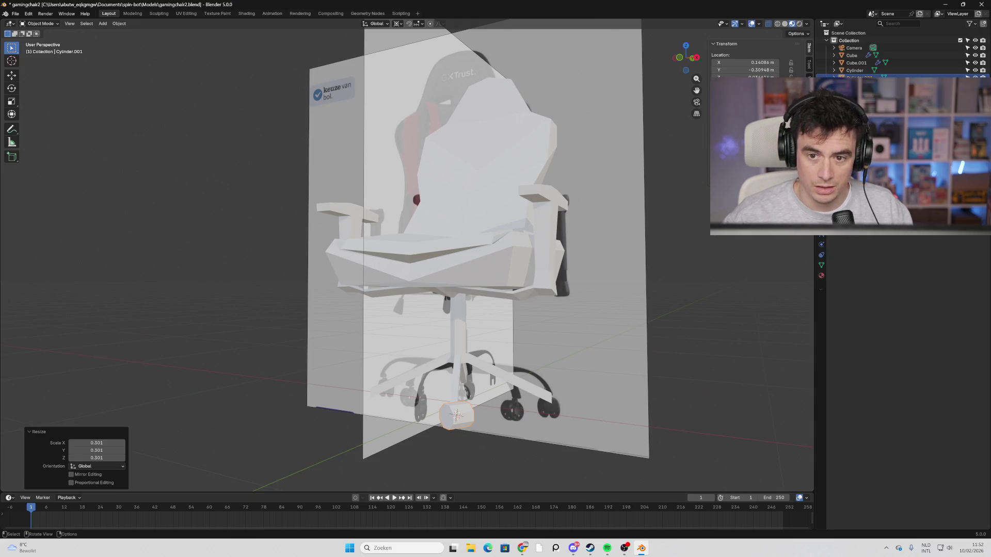
Rotate the cylinder around the vertical Z axis.
key(r)
key(Escape)
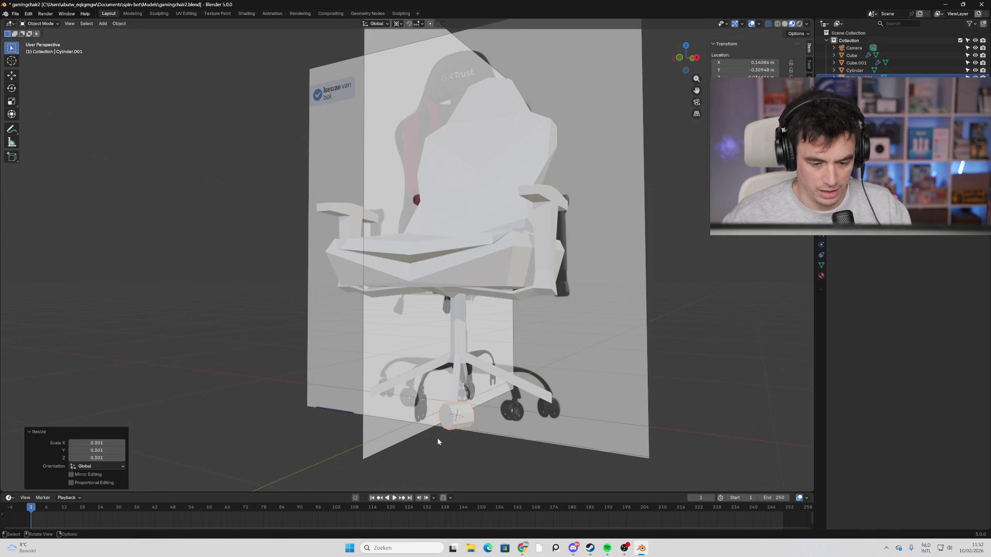
key(r)
key(z)
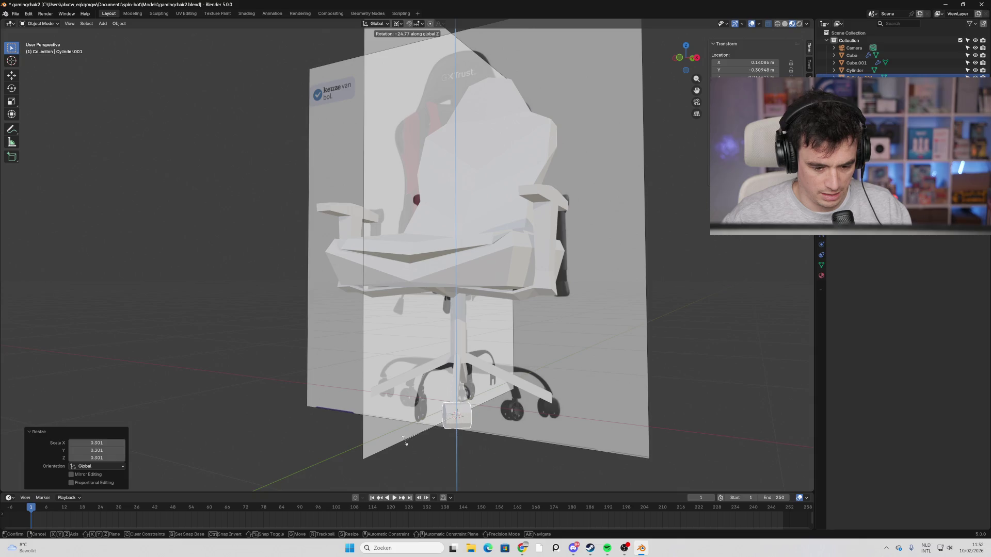
click(390, 432)
scroll(392, 431, up, 4)
mouse_move(393, 431)
middle_down()
mouse_move(449, 424)
mouse_move(462, 435)
mouse_move(425, 432)
middle_up()
scroll(410, 428, down, 4)
Move the cylinder to a chair leg's tip and turn it 4.45° around Z.
key(g)
click(457, 424)
key(r)
key(z)
key(z)
key(z)
key(z)
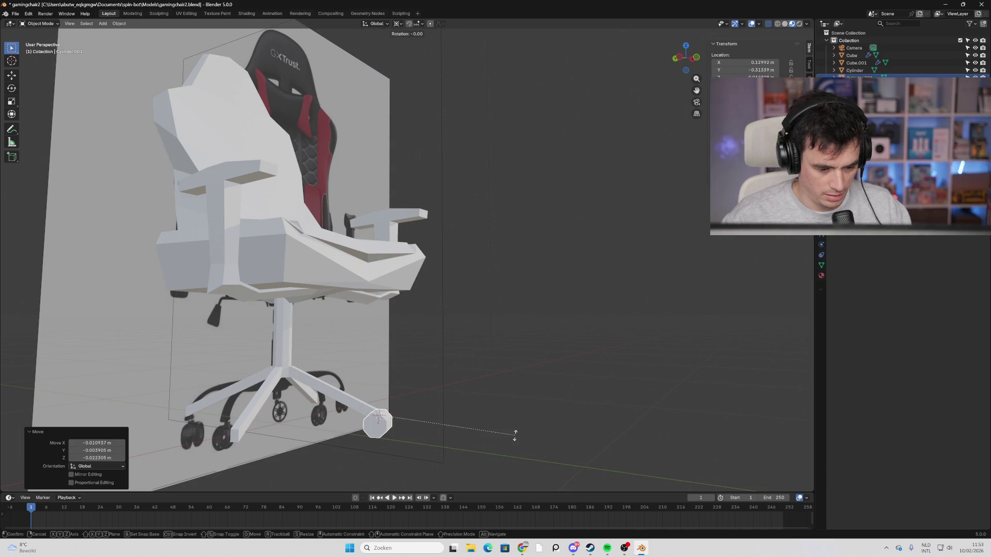
click(596, 426)
mouse_move(597, 427)
middle_down()
mouse_move(504, 458)
mouse_move(519, 485)
middle_up()
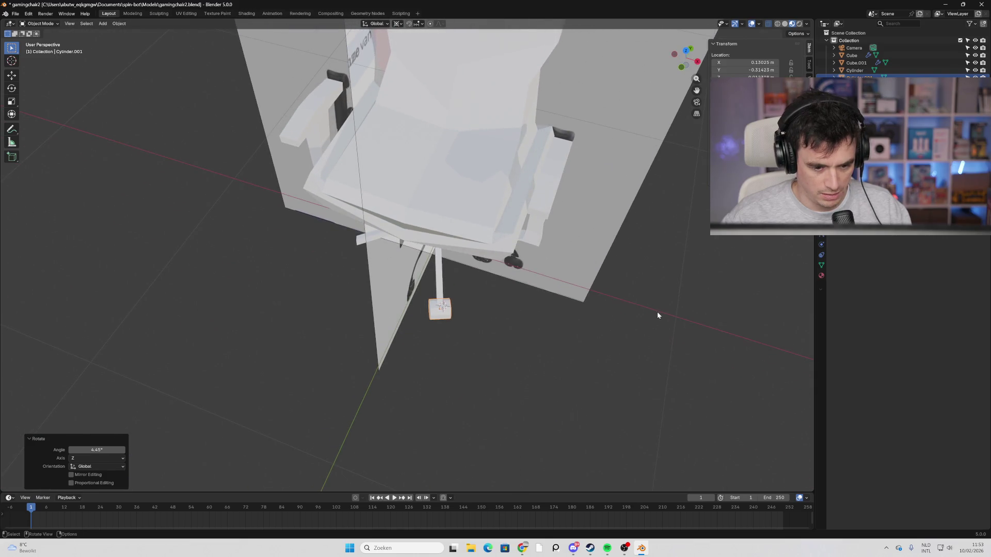
Shrink the cylinder uniformly to 0.752.
key(s)
key(z)
key(Escape)
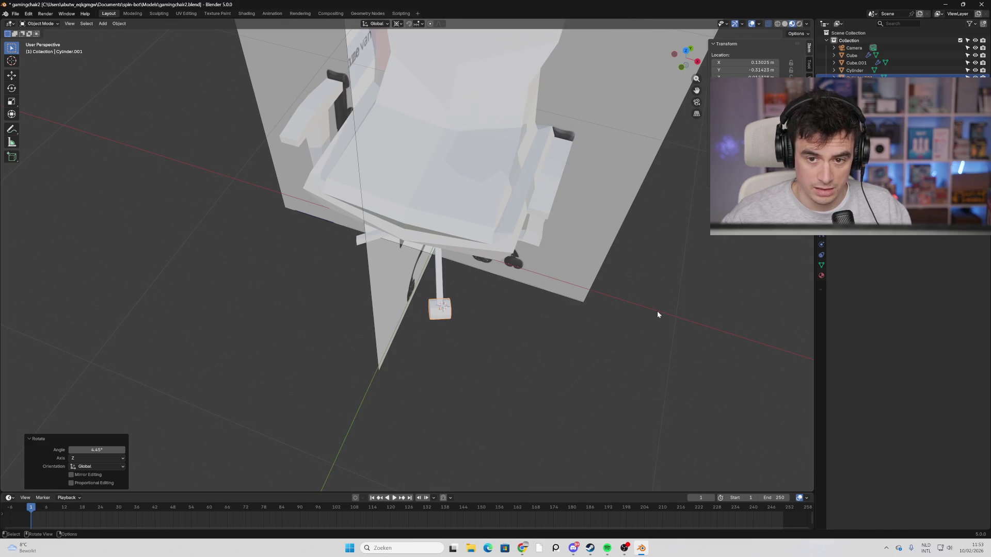
key(s)
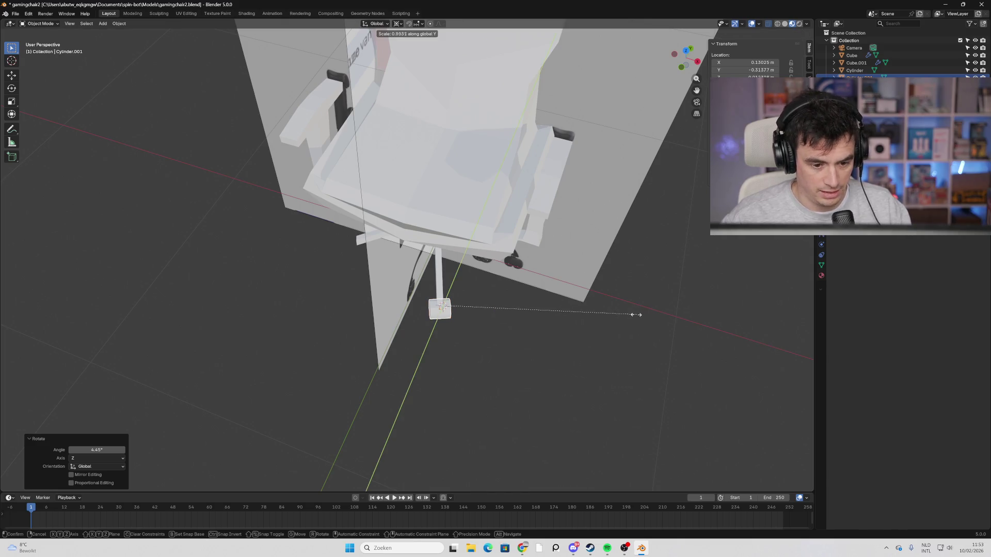
right_click(493, 304)
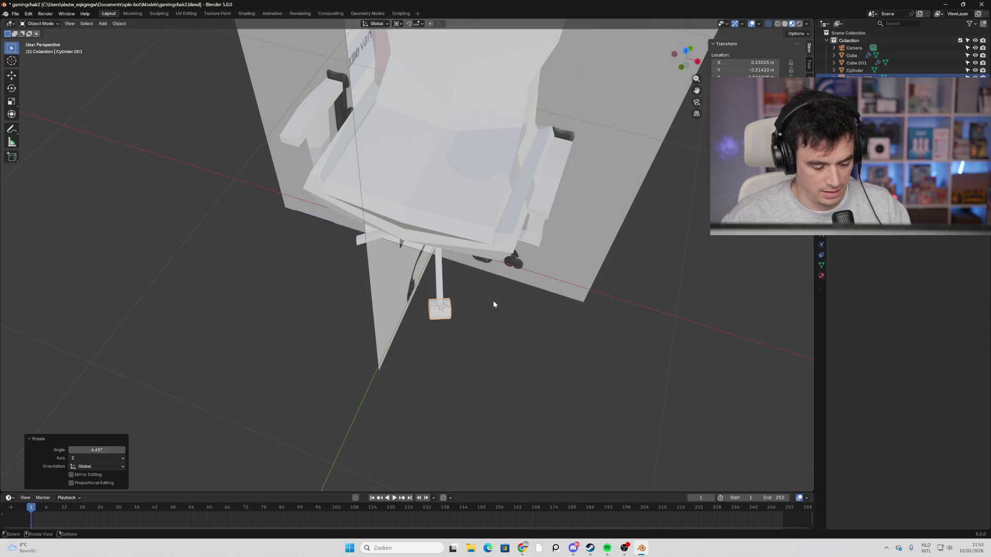
key(s)
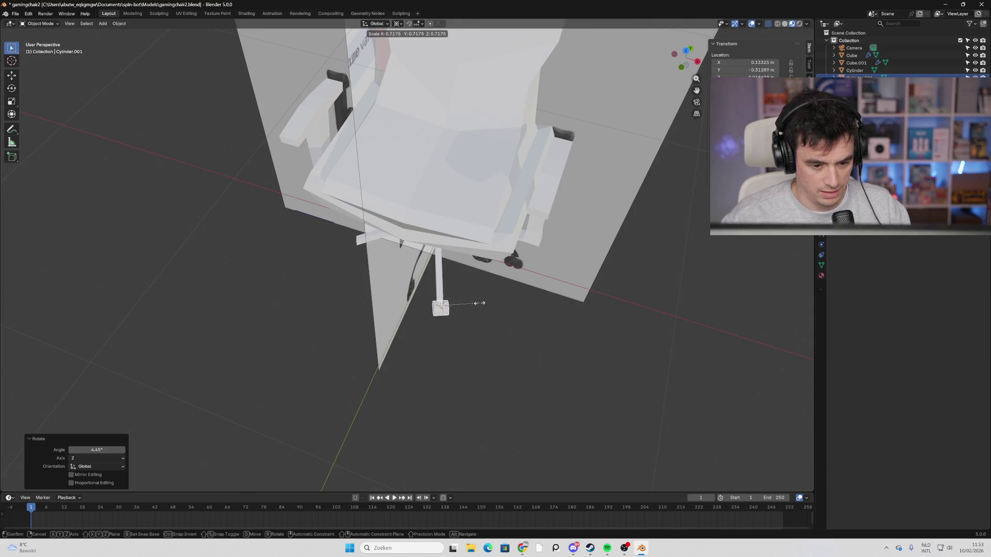
click(480, 303)
mouse_move(481, 303)
middle_down()
mouse_move(513, 369)
mouse_move(500, 402)
middle_up()
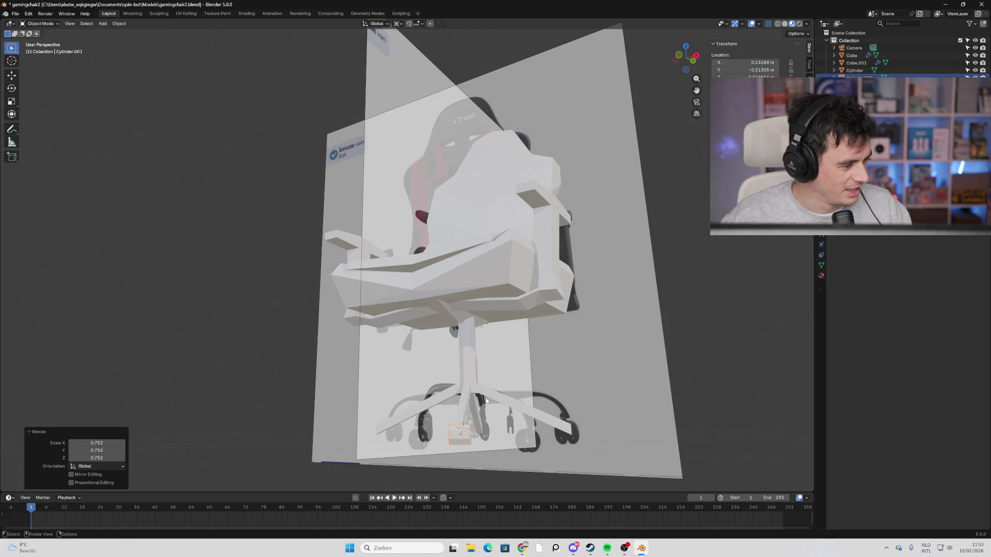
Nudge the cylinder slightly into place and save gamingchair2.blend.
scroll(485, 401, up, 5)
mouse_move(486, 400)
shift+middle_down()
mouse_move(503, 286)
mouse_move(517, 381)
mouse_move(491, 358)
mouse_move(535, 395)
mouse_move(630, 370)
mouse_move(566, 369)
mouse_move(584, 365)
mouse_move(448, 397)
shift+middle_up()
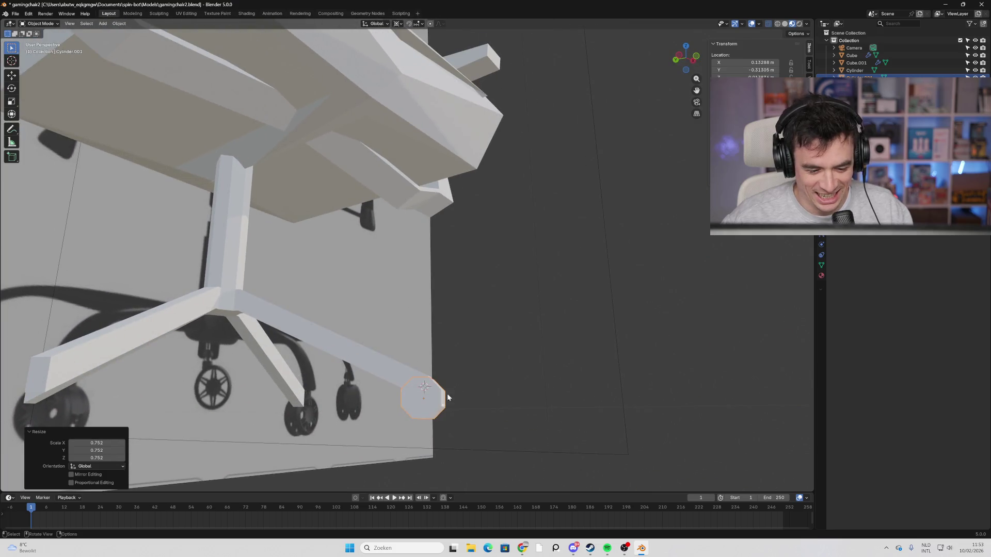
key(g)
click(451, 400)
mouse_move(507, 407)
middle_down()
mouse_move(460, 427)
mouse_move(531, 420)
mouse_move(423, 429)
mouse_move(552, 426)
mouse_move(370, 423)
mouse_move(473, 429)
mouse_move(463, 456)
mouse_move(571, 387)
mouse_move(529, 375)
mouse_move(562, 339)
middle_up()
key(ctrl+s)
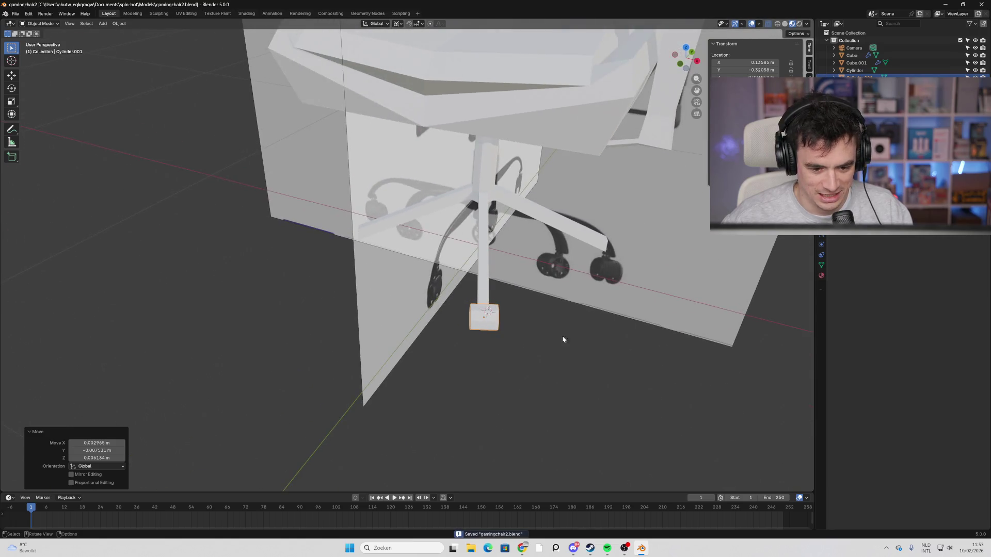
Flatten the cylinder along its local Z to about 0.6 height.
key(s)
key(Escape)
key(s)
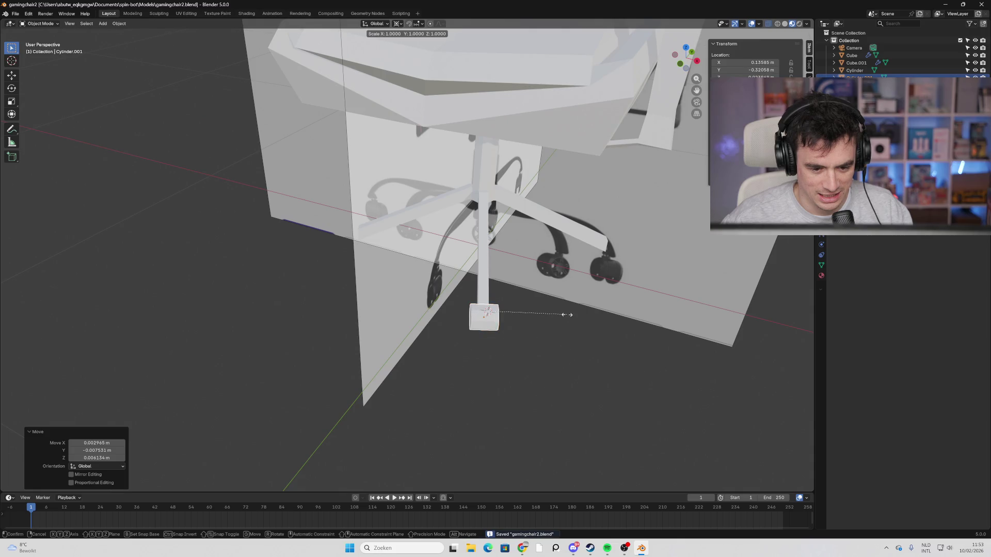
key(Escape)
key(s)
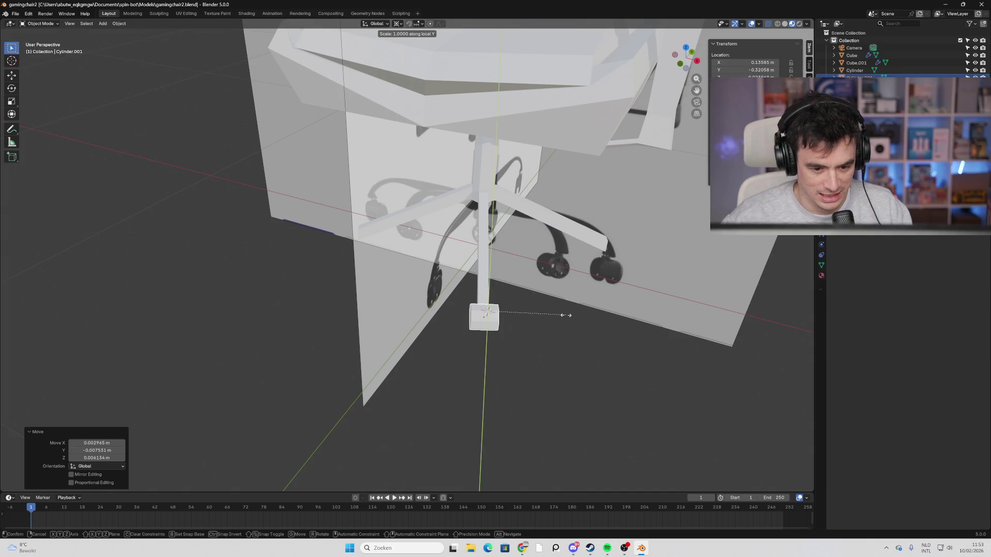
key(Escape)
key(s)
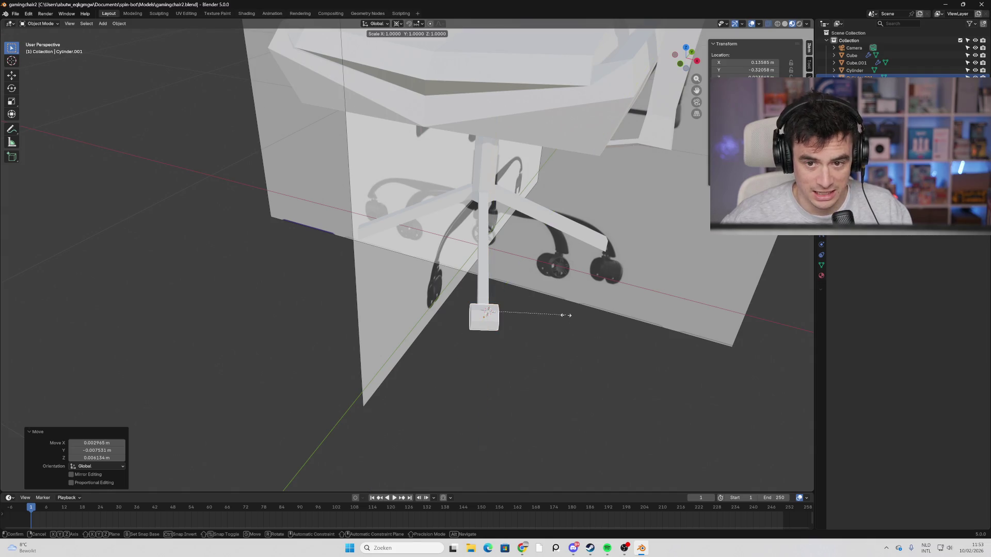
key(Escape)
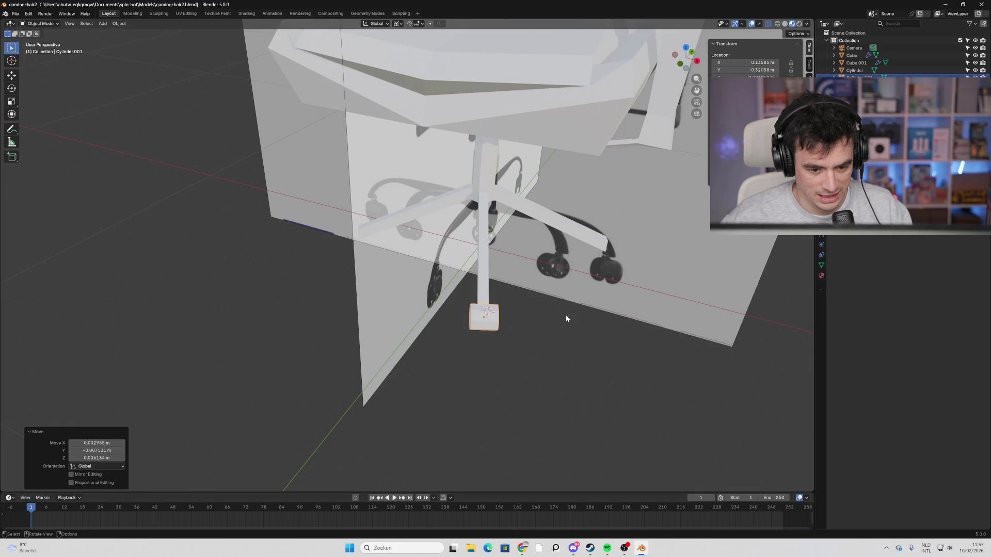
key(s)
key(z)
key(z)
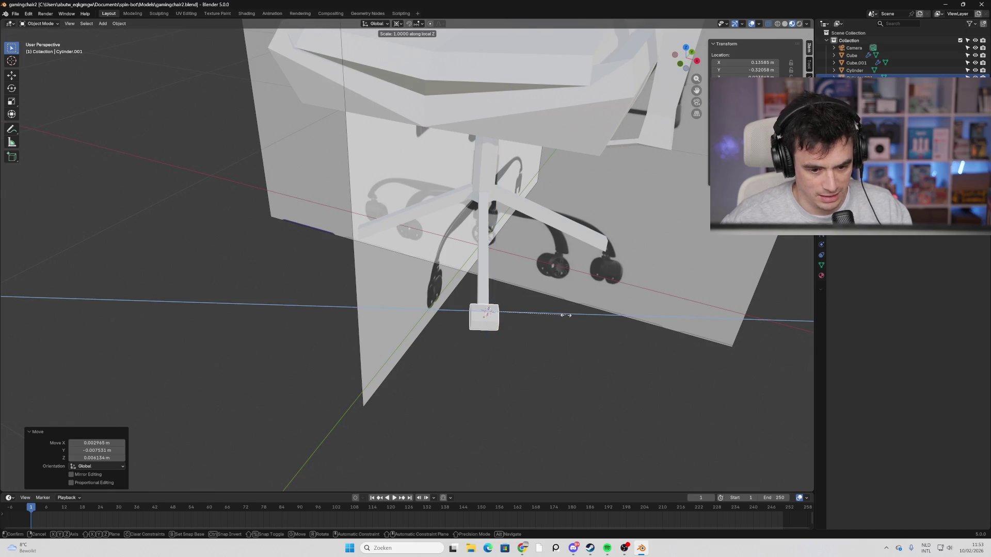
click(528, 315)
Enlarge the cap about 1.35 times and place it at the spoke's end.
key(g)
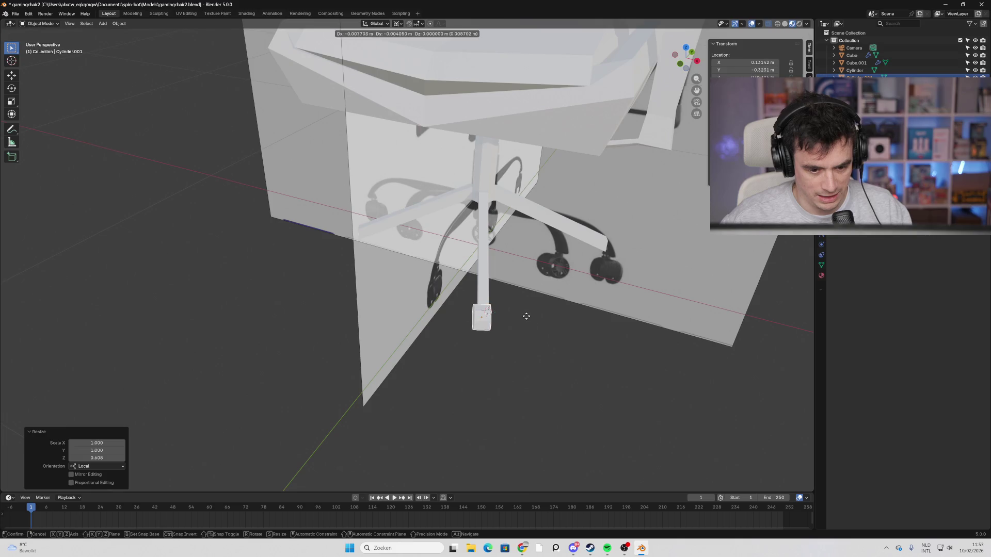
click(527, 316)
mouse_move(528, 316)
middle_down()
mouse_move(586, 342)
mouse_move(646, 305)
mouse_move(592, 331)
mouse_move(628, 309)
mouse_move(570, 315)
middle_up()
key(s)
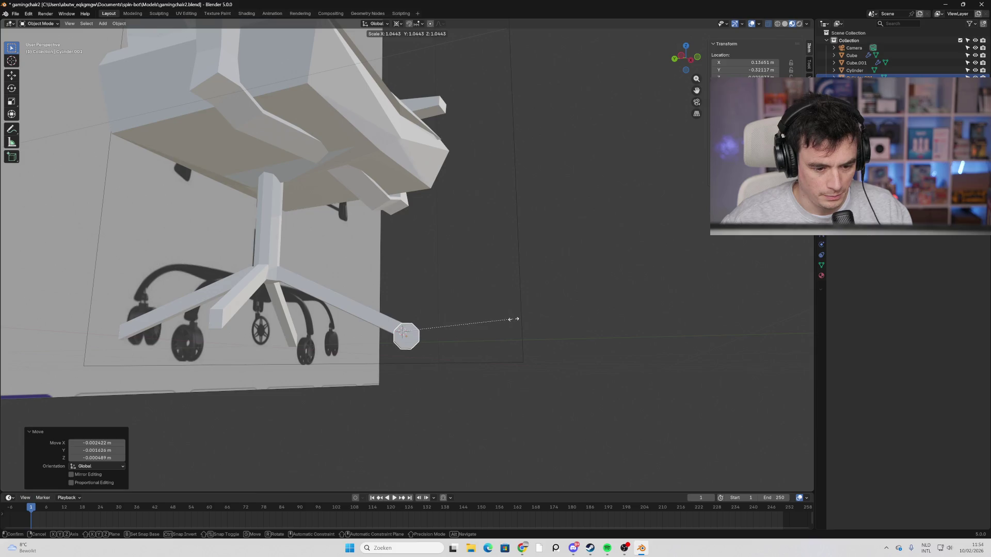
click(545, 320)
key(g)
click(442, 343)
mouse_move(443, 343)
middle_down()
mouse_move(499, 354)
mouse_move(419, 372)
mouse_move(431, 402)
mouse_move(510, 363)
mouse_move(657, 374)
mouse_move(676, 358)
mouse_move(624, 374)
mouse_move(643, 374)
mouse_move(571, 380)
mouse_move(575, 400)
mouse_move(578, 391)
mouse_move(555, 382)
mouse_move(578, 419)
mouse_move(534, 398)
middle_up()
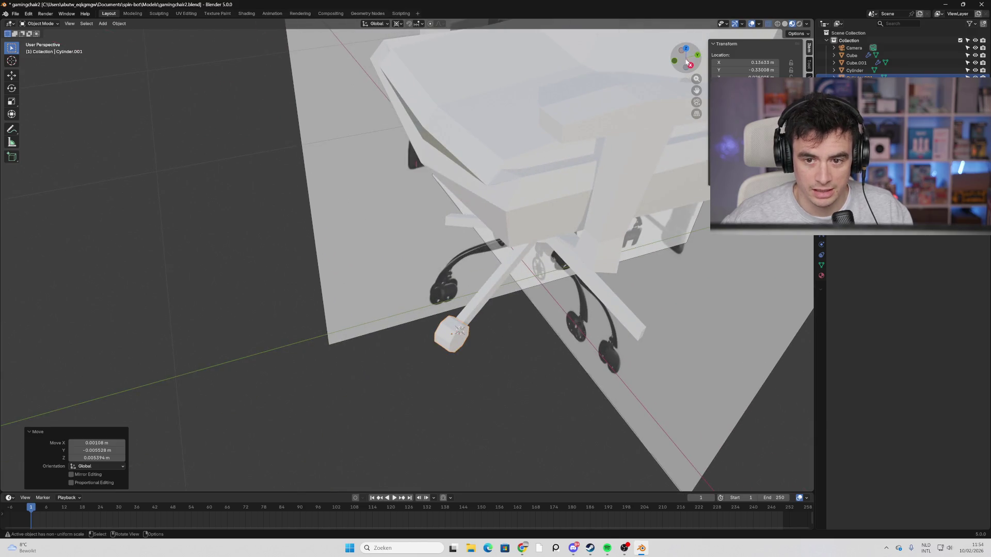
View the chair base from underneath and duplicate the spoke cap.
click(686, 51)
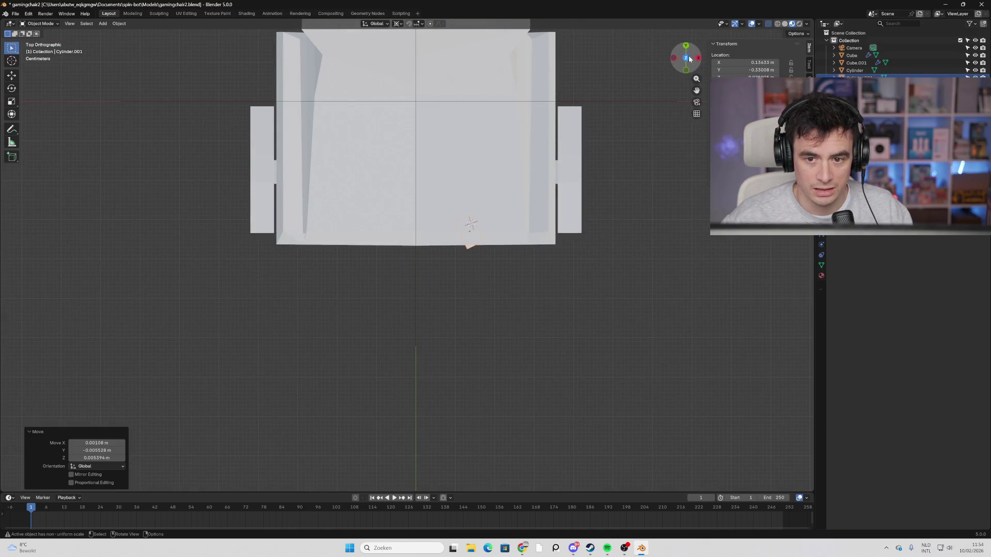
click(686, 58)
mouse_move(462, 306)
shift+middle_down()
mouse_move(516, 246)
mouse_move(521, 178)
shift+middle_up()
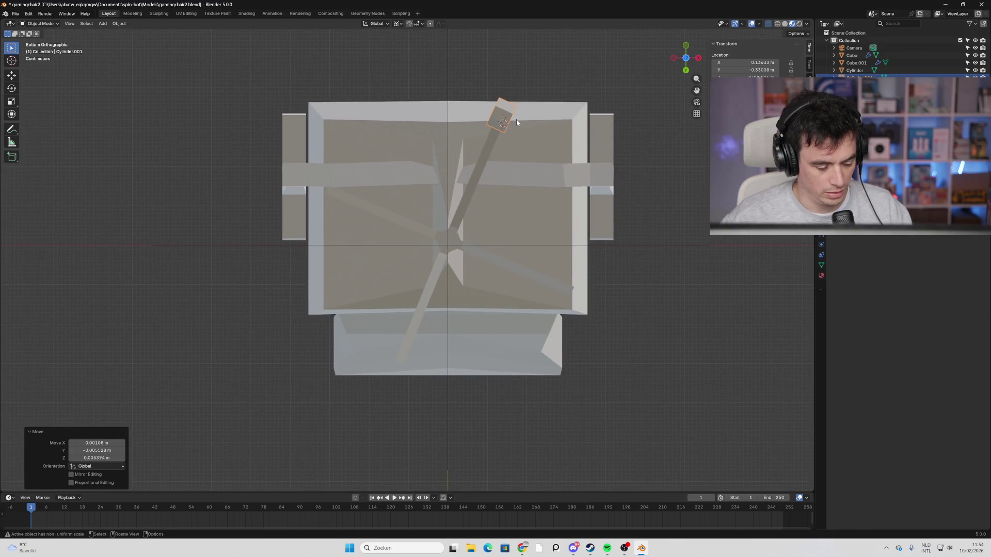
key(shift+d)
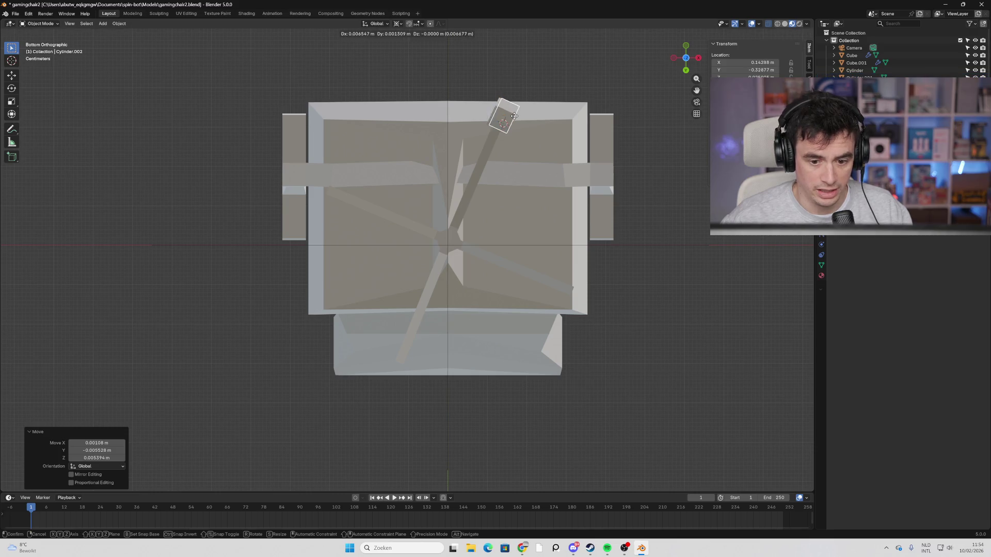
Place the copy on the right-hand spoke end, aligned using Individual Origins pivot.
click(582, 294)
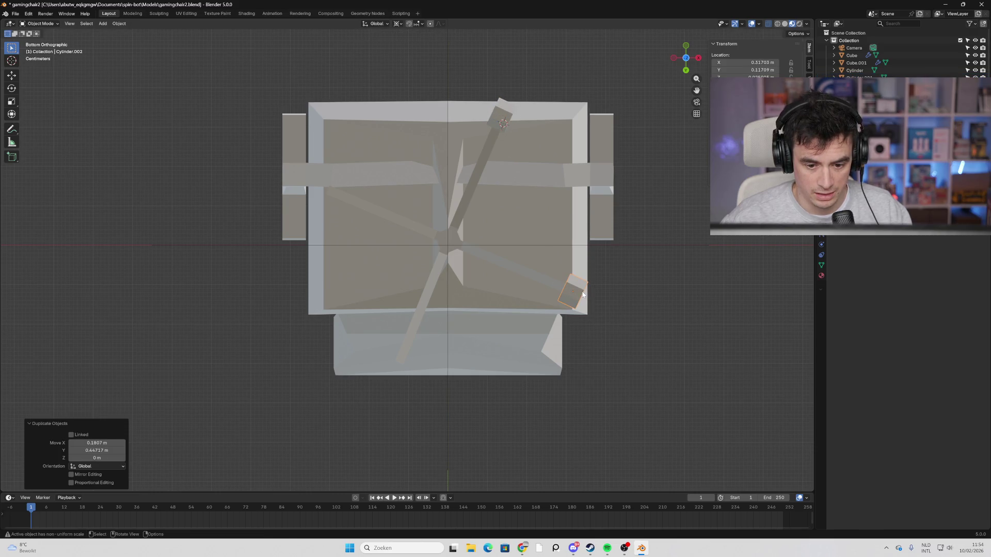
key(r)
key(Escape)
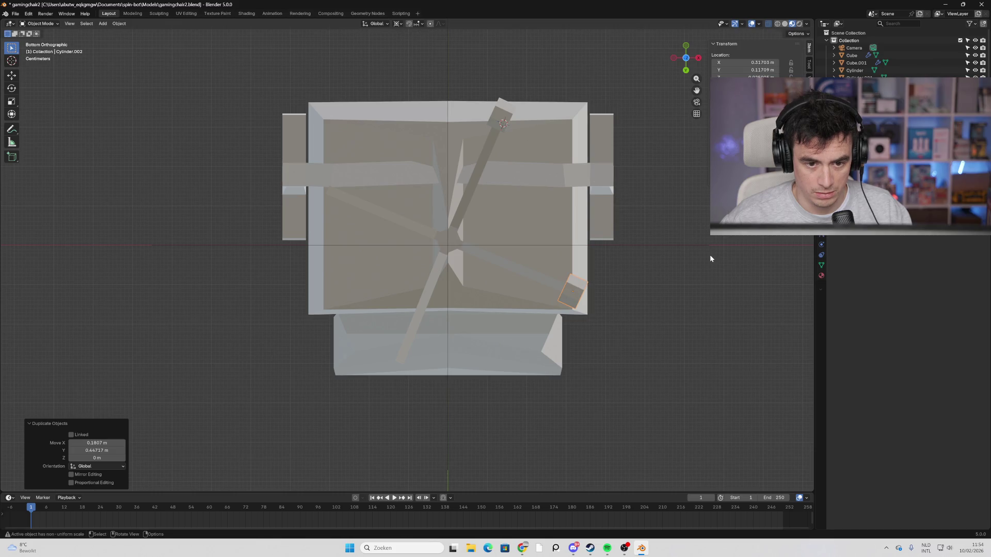
key(r)
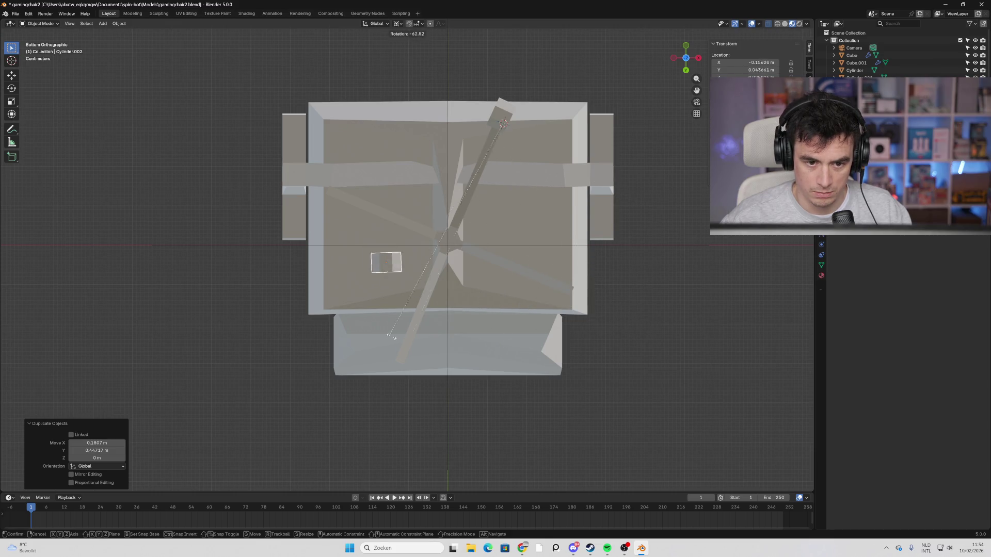
click(712, 284)
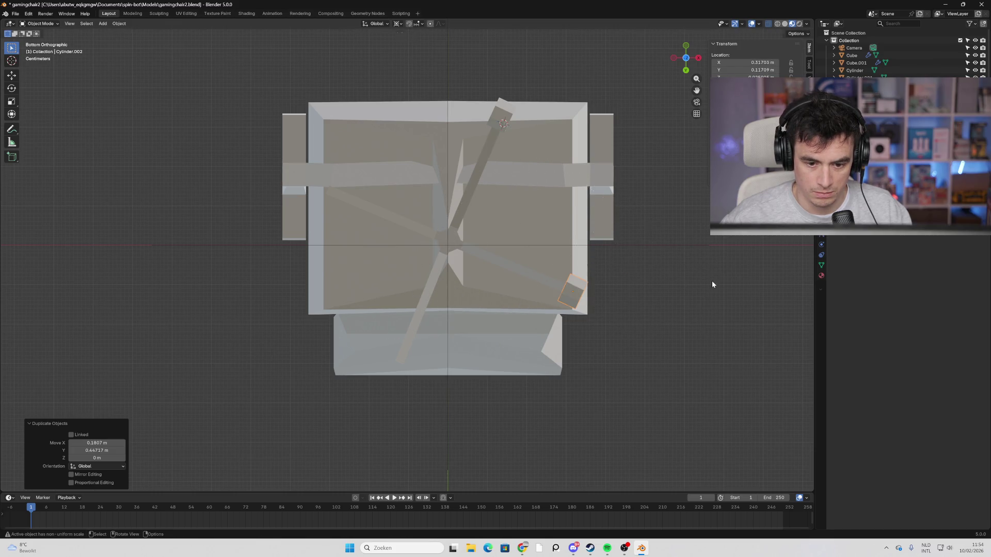
click(399, 24)
click(415, 68)
key(r)
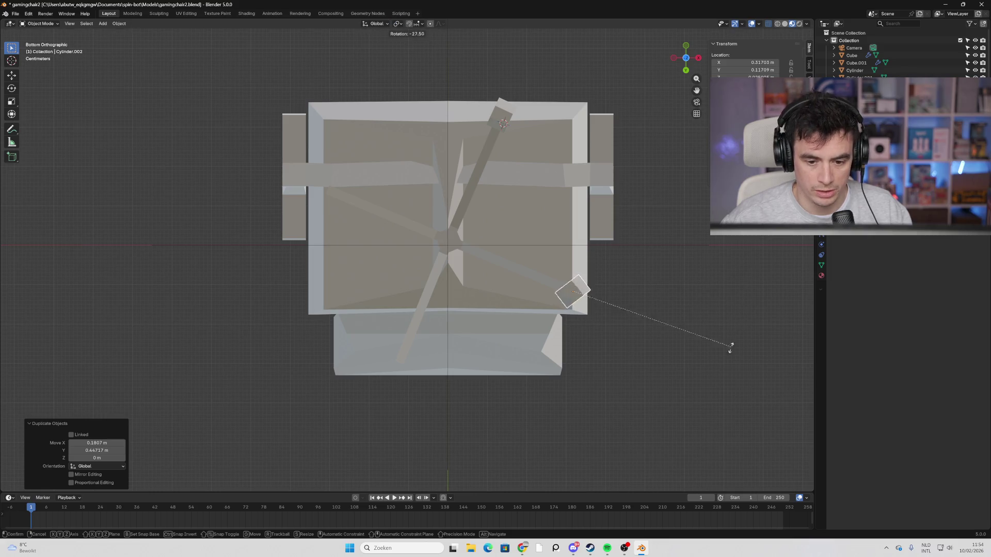
click(603, 432)
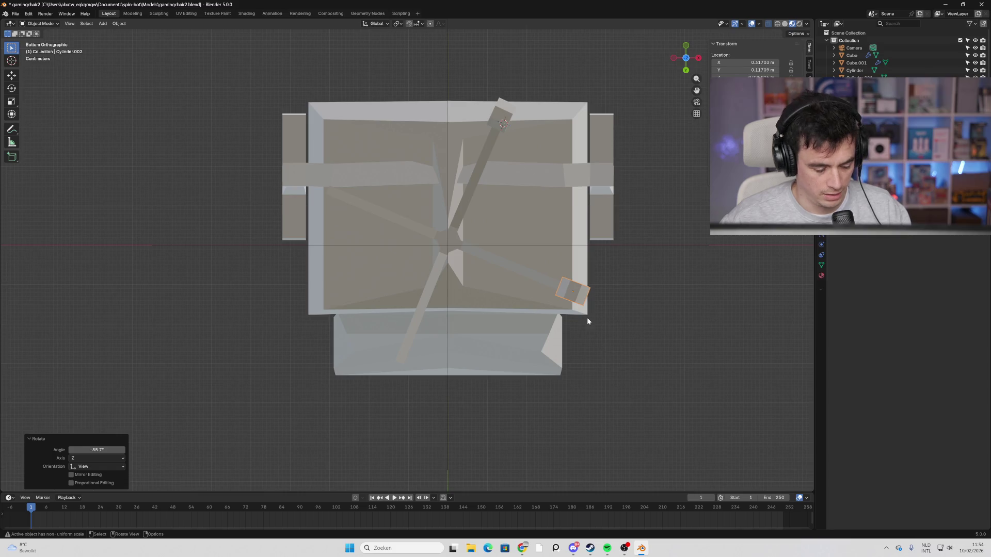
Add rotated cap copies on the lower-left and upper-left spoke ends.
key(shift+d)
click(413, 382)
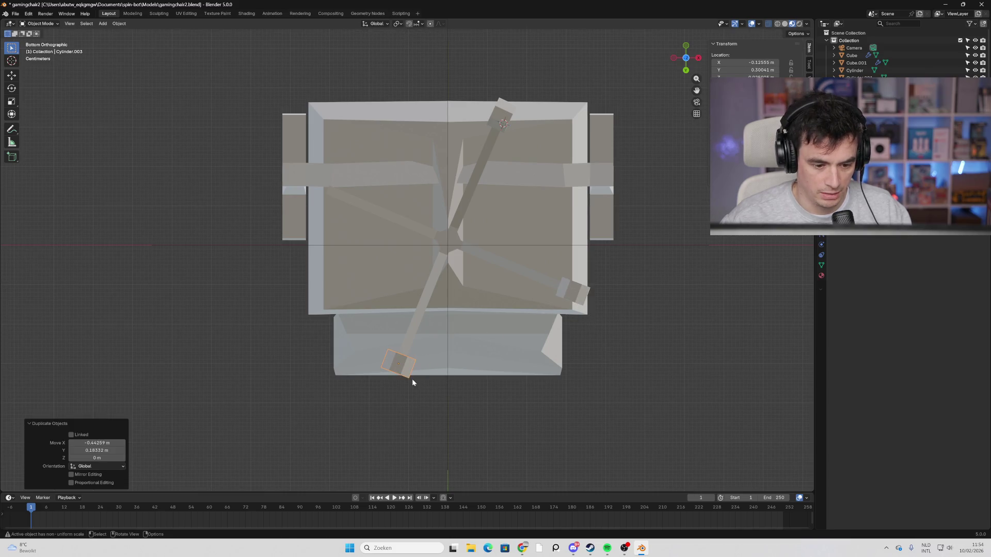
key(r)
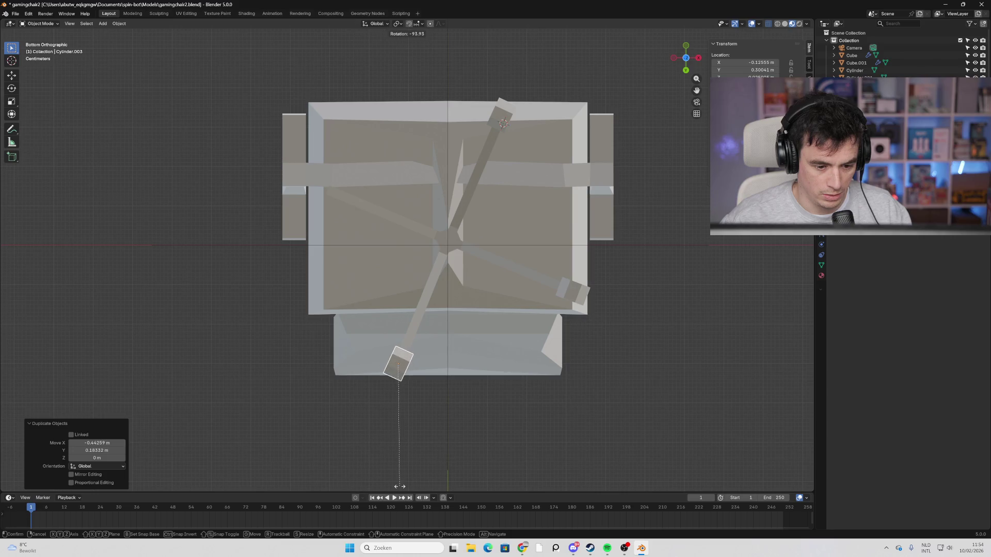
click(398, 486)
key(shift+d)
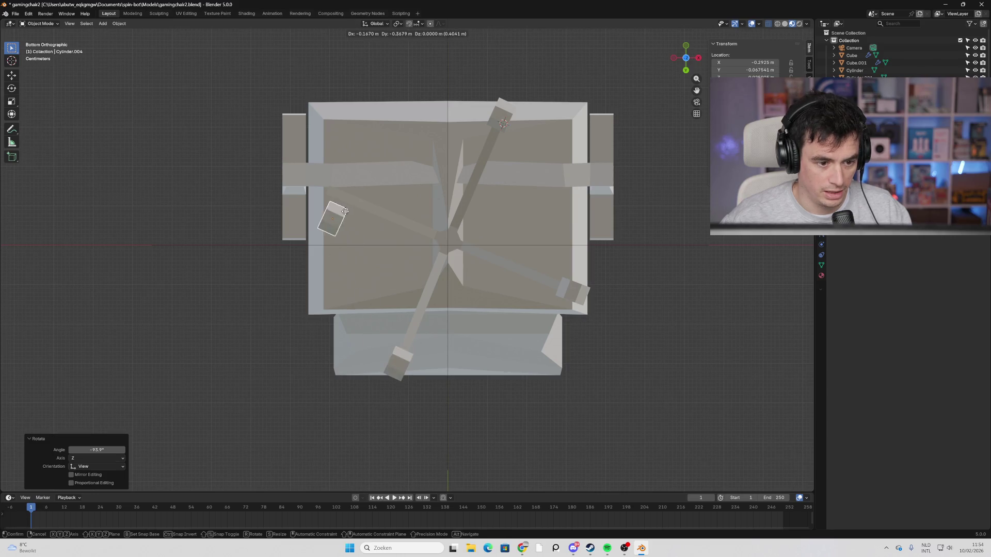
click(341, 183)
key(r)
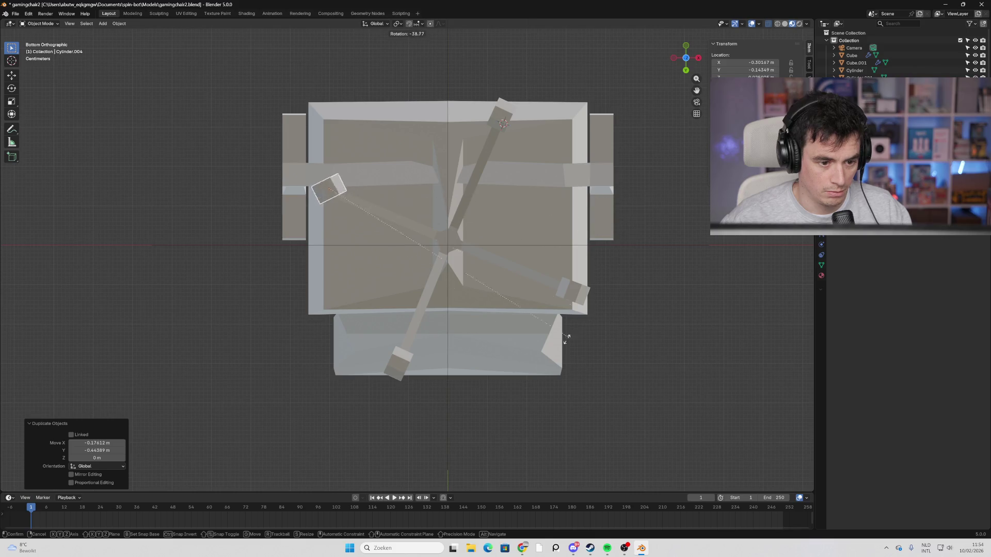
click(348, 425)
key(g)
click(401, 275)
mouse_move(401, 274)
middle_down()
mouse_move(512, 339)
mouse_move(511, 413)
mouse_move(493, 420)
mouse_move(516, 402)
mouse_move(464, 325)
mouse_move(358, 309)
mouse_move(261, 312)
mouse_move(504, 299)
mouse_move(404, 305)
middle_up()
Save the chair file and orbit to a closer front view.
scroll(419, 304, up, 5)
key(ctrl+s)
middle_drag(537, 301, 520, 295)
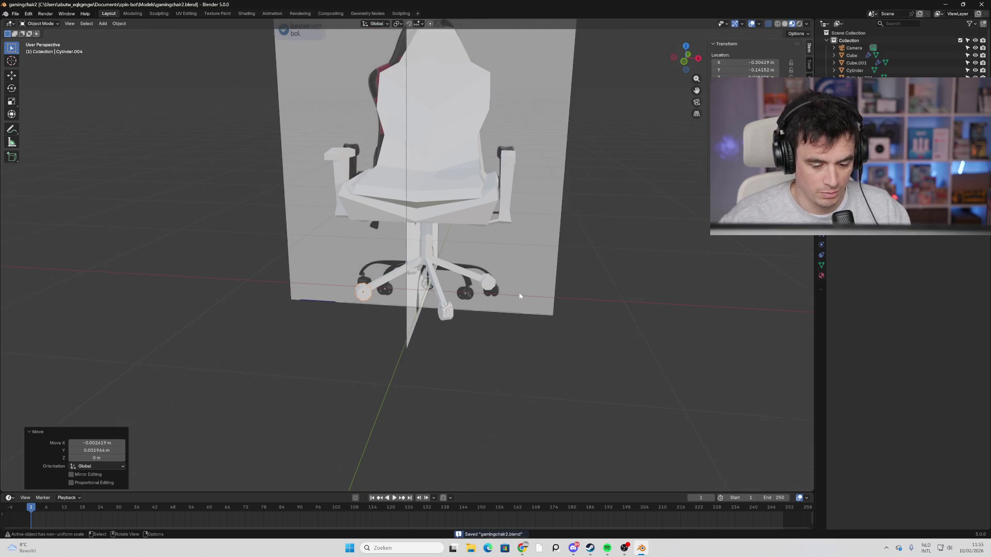
mouse_move(482, 326)
middle_down()
mouse_move(399, 325)
mouse_move(443, 323)
middle_up()
mouse_move(361, 301)
middle_down()
mouse_move(374, 319)
mouse_move(417, 318)
mouse_move(340, 334)
mouse_move(390, 299)
mouse_move(396, 326)
mouse_move(516, 294)
mouse_move(584, 302)
mouse_move(541, 278)
mouse_move(420, 321)
mouse_move(548, 227)
middle_up()
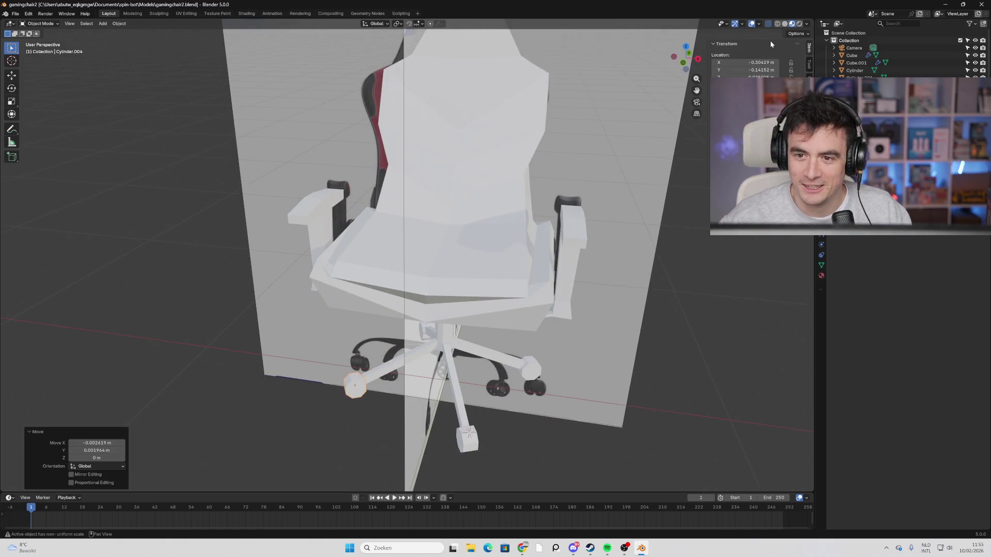
Switch the viewport shading to wireframe over the reference photos.
click(798, 24)
mouse_move(608, 268)
middle_down()
mouse_move(542, 287)
mouse_move(610, 285)
middle_up()
click(785, 24)
click(777, 24)
mouse_move(578, 273)
middle_down()
mouse_move(518, 277)
mouse_move(579, 270)
middle_up()
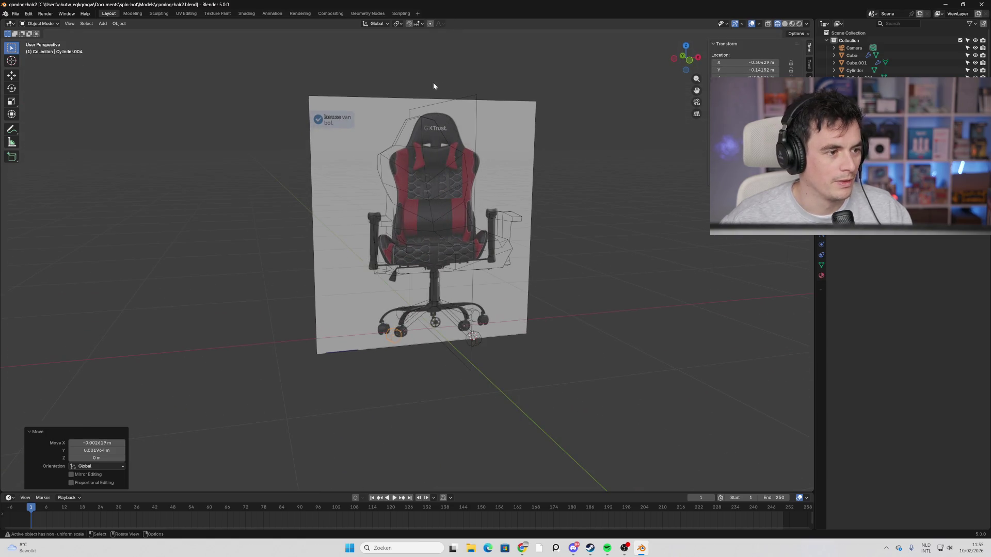
Turn on scene statistics in the viewport overlays.
click(741, 25)
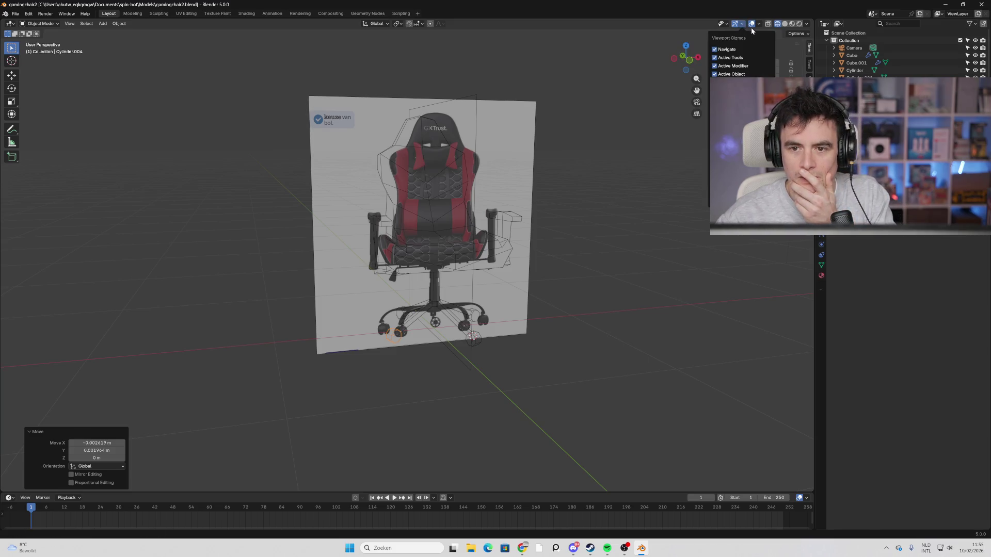
click(758, 25)
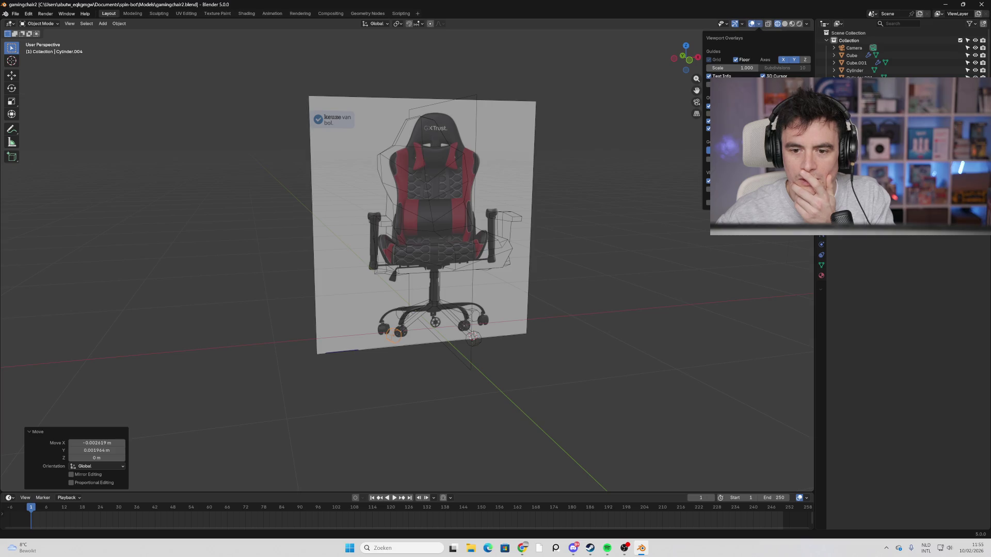
click(709, 84)
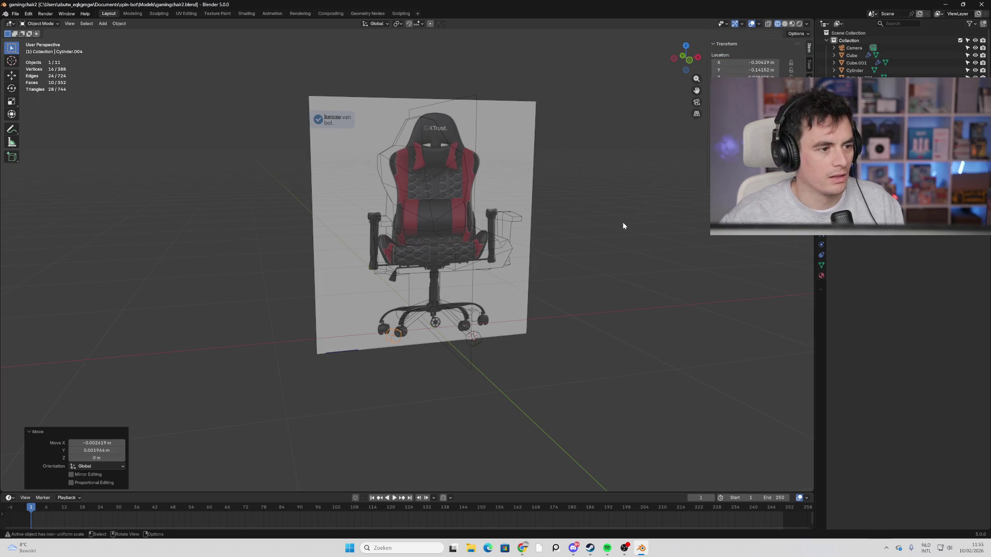
Deselect the cap's vertices, then select the seat and the chair wheel object.
key(Tab)
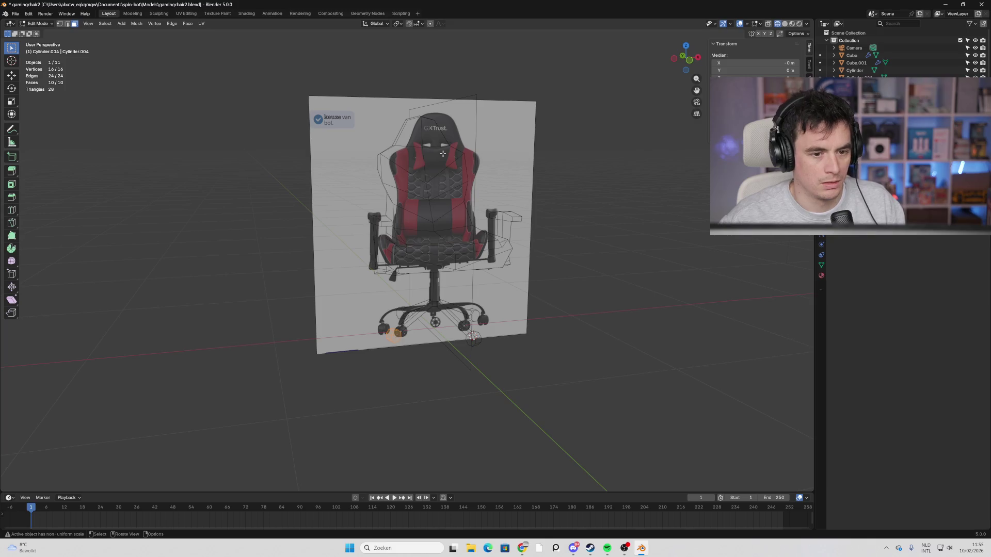
key(alt+a)
key(Tab)
click(420, 173)
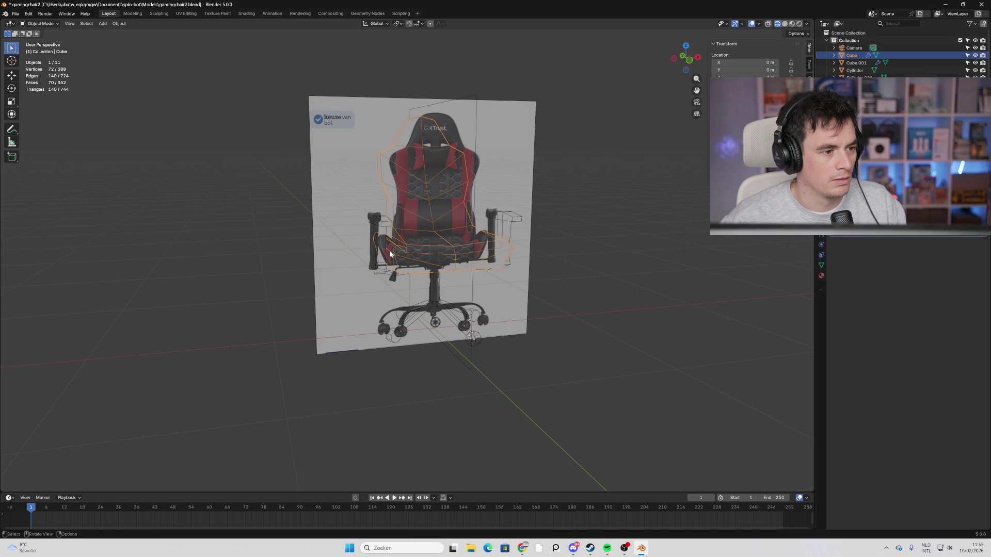
click(391, 336)
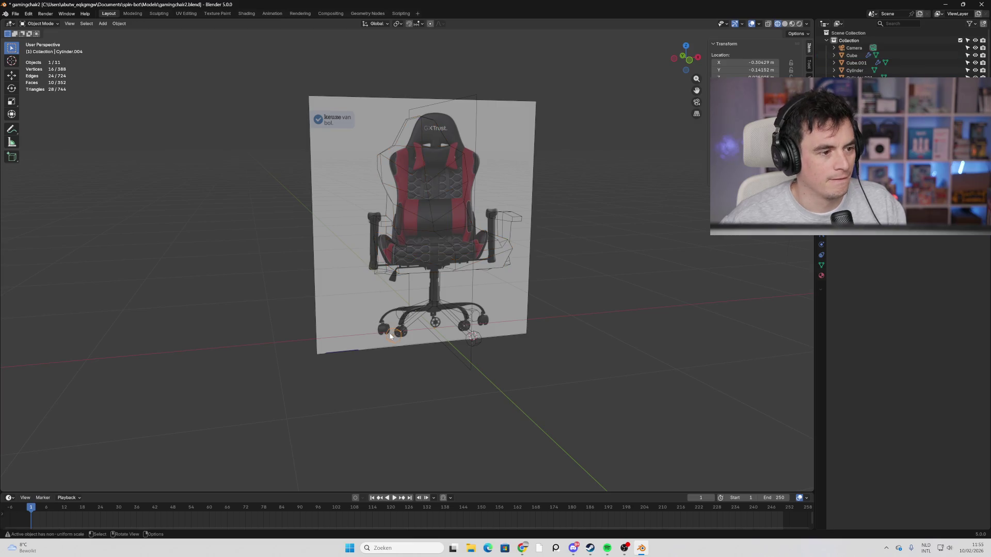
mouse_move(599, 296)
middle_down()
mouse_move(493, 297)
mouse_move(774, 61)
middle_up()
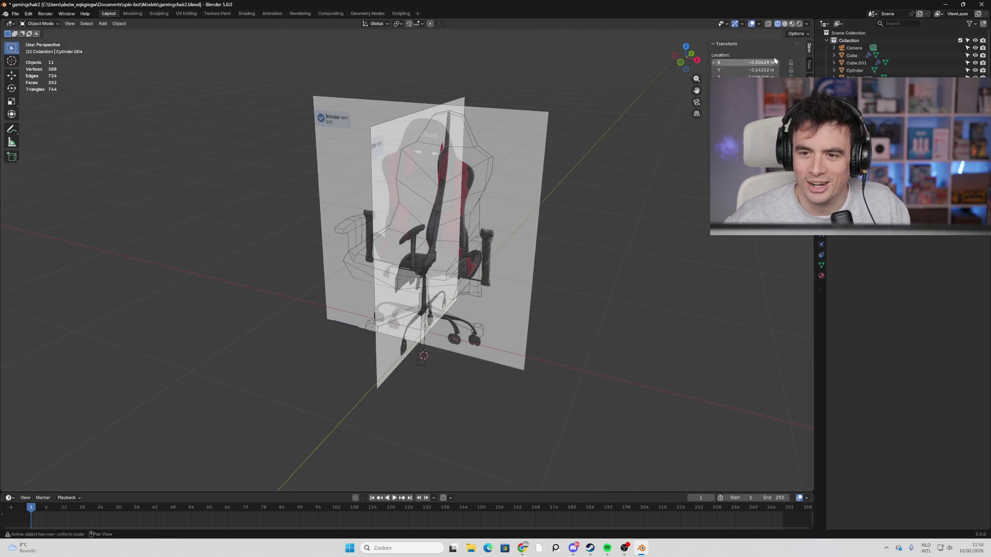
Switch to solid shading and turn X-ray off for an opaque display.
click(784, 24)
key(Tab)
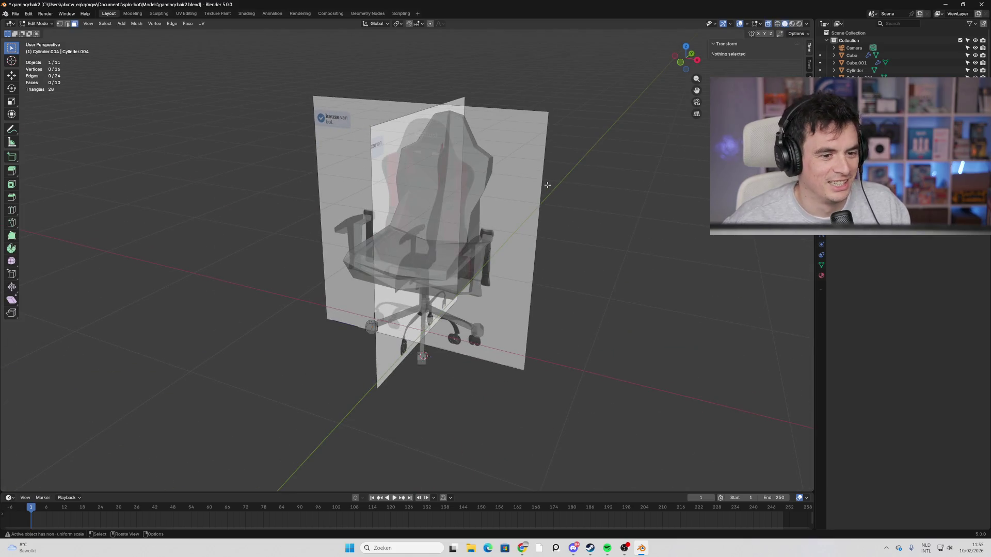
key(alt+z)
mouse_move(671, 170)
middle_down()
mouse_move(639, 193)
mouse_move(665, 189)
middle_up()
scroll(912, 70, down, 2)
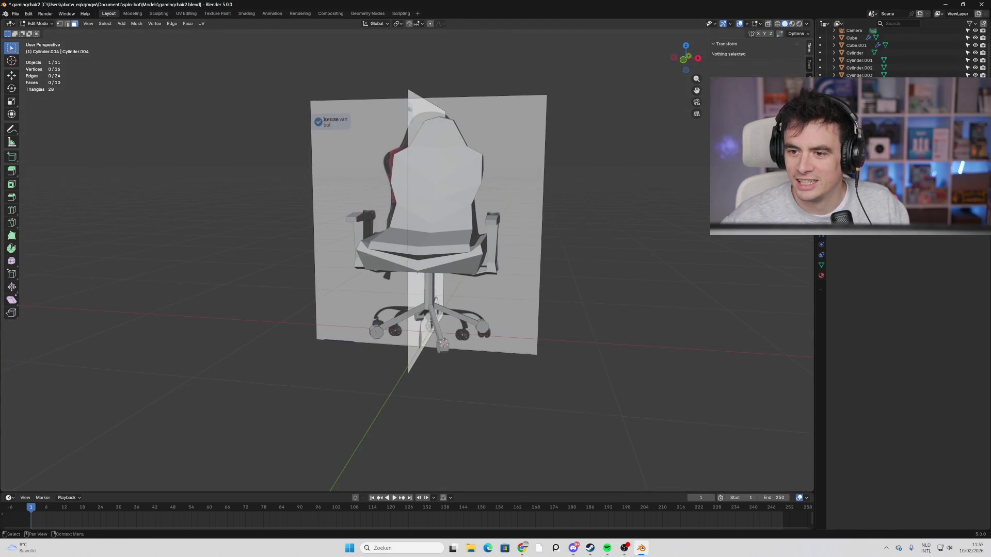
Hide the front and side reference image planes.
click(975, 90)
click(976, 97)
mouse_move(611, 192)
middle_down()
mouse_move(539, 194)
mouse_move(669, 192)
mouse_move(582, 199)
mouse_move(435, 183)
mouse_move(463, 140)
mouse_move(504, 133)
mouse_move(613, 187)
mouse_move(646, 160)
mouse_move(647, 207)
mouse_move(643, 197)
mouse_move(537, 209)
mouse_move(654, 195)
mouse_move(625, 197)
middle_up()
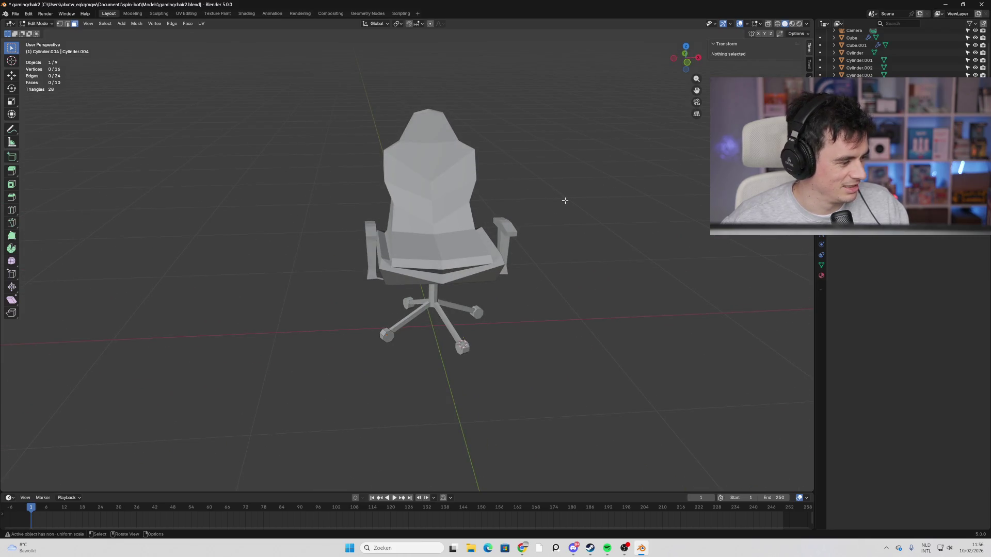
Inspect the chair from the side and front, then save gamingchair2.blend.
mouse_move(526, 202)
middle_down()
mouse_move(516, 167)
mouse_move(427, 149)
middle_up()
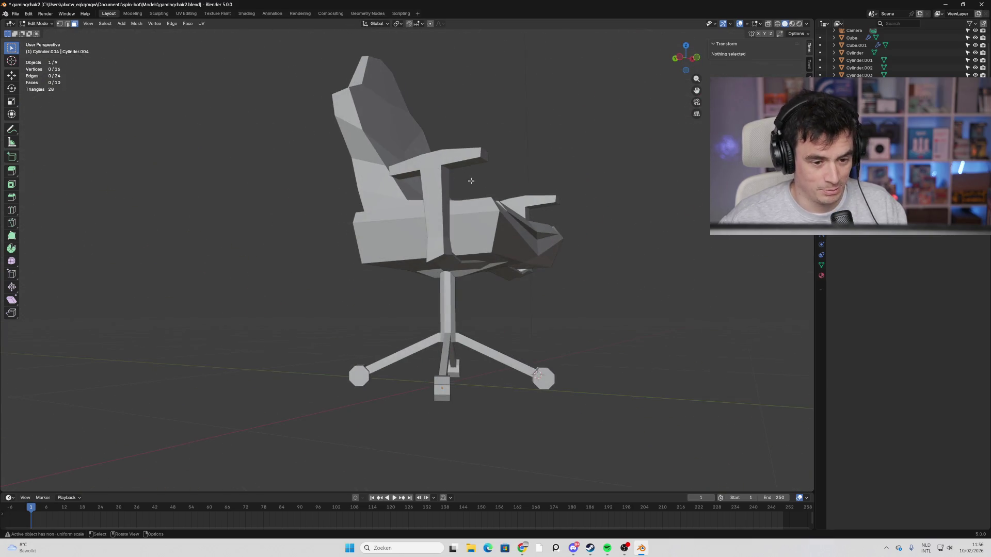
middle_drag(471, 180, 428, 211)
key(ctrl+s)
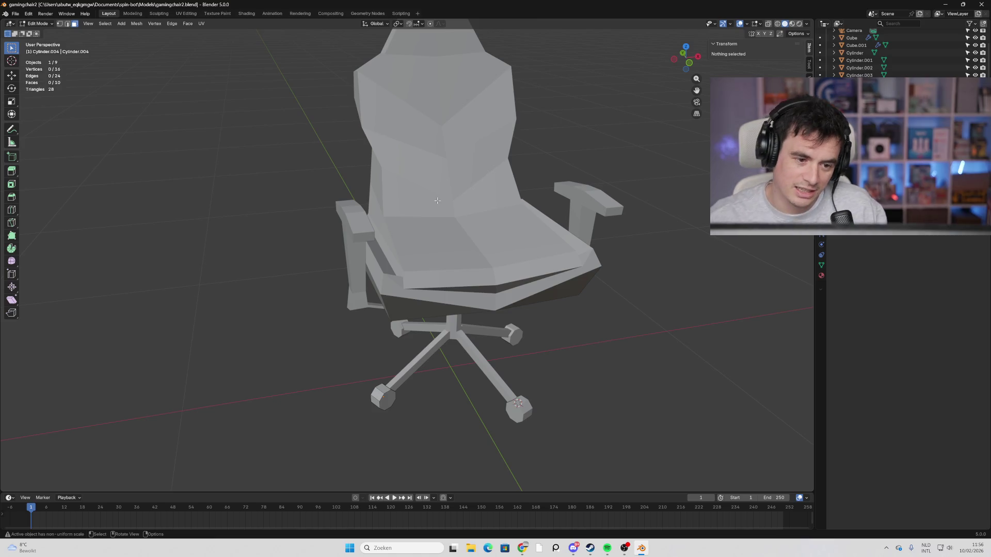
Check the chair's back, compare it with the reference image planes, hide them, and save again.
mouse_move(435, 200)
middle_down()
mouse_move(444, 159)
mouse_move(454, 186)
middle_up()
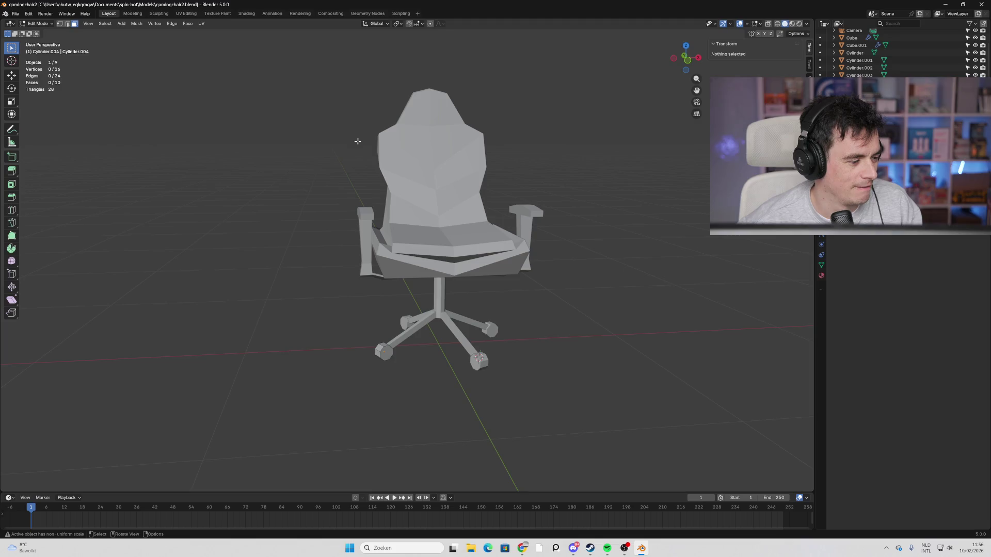
mouse_move(486, 175)
middle_down()
mouse_move(462, 190)
mouse_move(524, 188)
mouse_move(491, 186)
middle_up()
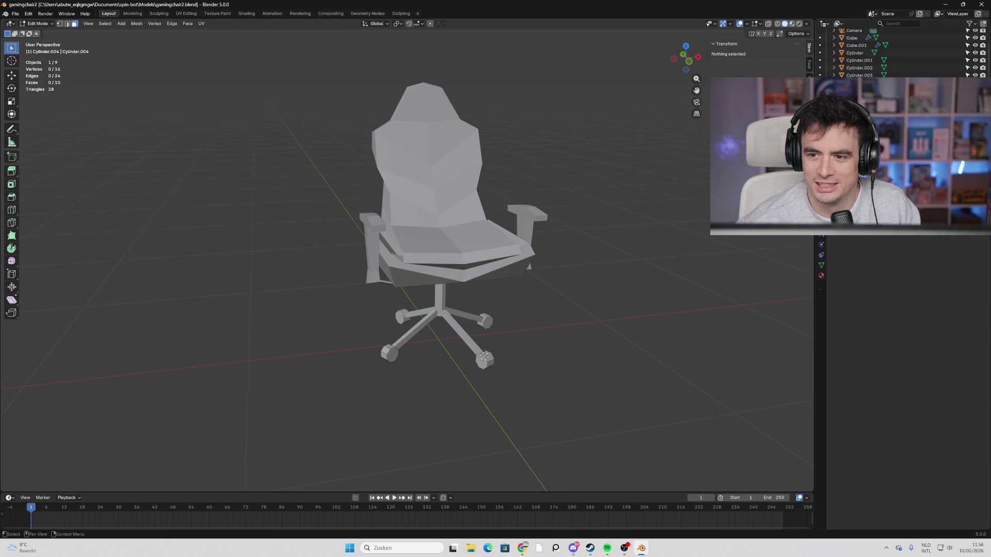
mouse_move(625, 184)
middle_down()
mouse_move(575, 196)
mouse_move(681, 112)
mouse_move(613, 172)
mouse_move(526, 184)
mouse_move(612, 170)
middle_up()
scroll(612, 170, down, 3)
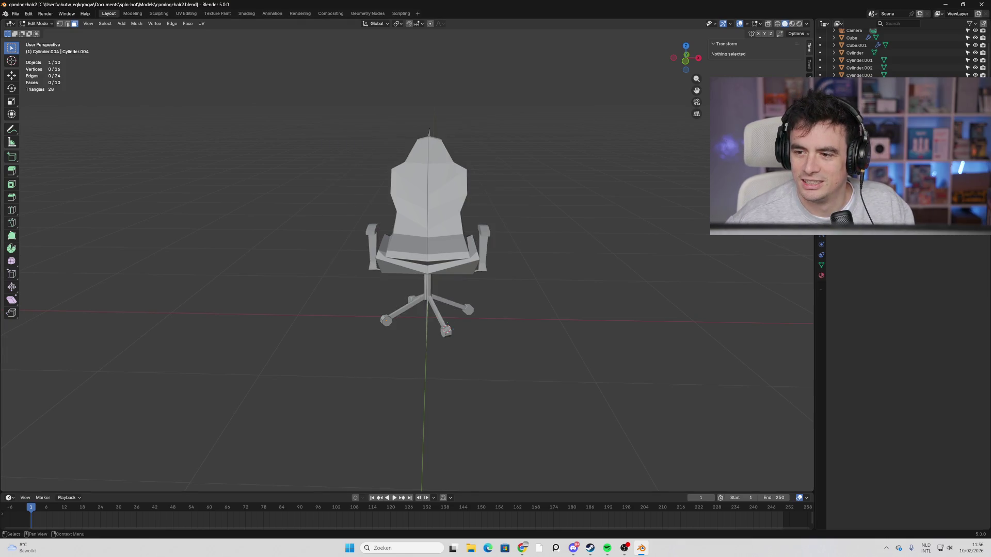
mouse_move(597, 174)
middle_down()
mouse_move(569, 170)
mouse_move(485, 212)
mouse_move(465, 224)
mouse_move(466, 247)
mouse_move(468, 207)
mouse_move(454, 176)
mouse_move(416, 159)
middle_up()
scroll(466, 224, up, 5)
scroll(470, 201, down, 6)
key(ctrl+s)
Review the chair's shape from several angles, then return to Object Mode with the seat selected.
scroll(373, 145, up, 2)
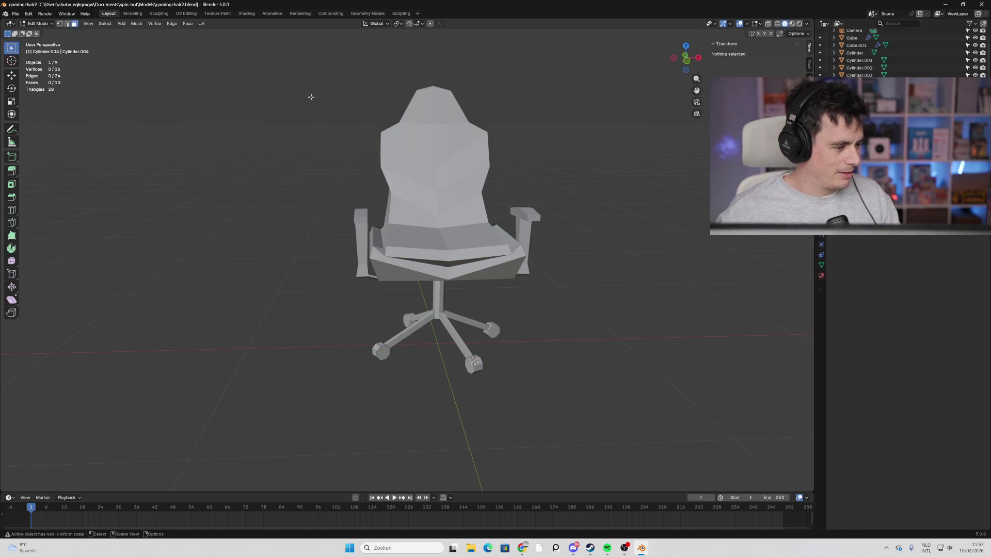
scroll(448, 122, up, 3)
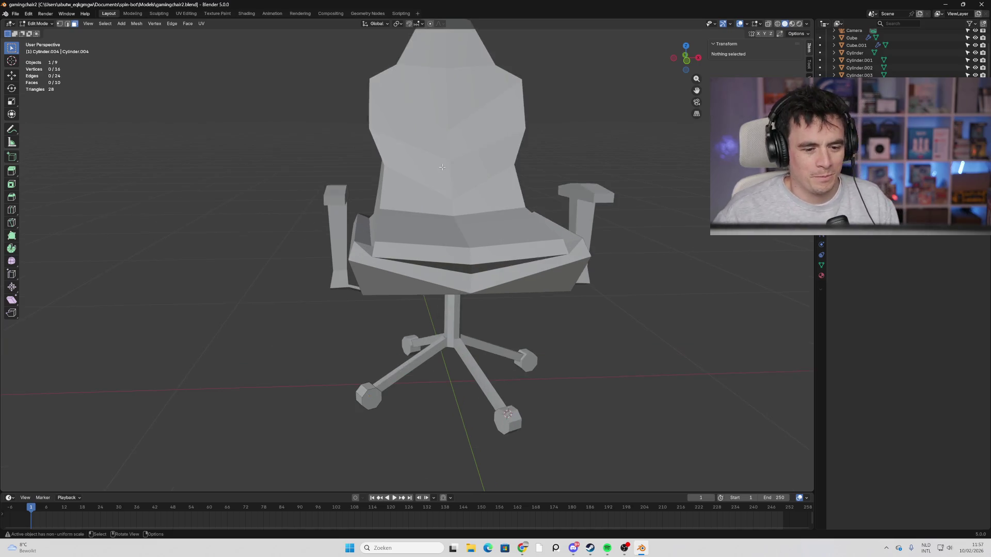
scroll(408, 215, down, 5)
mouse_move(408, 215)
middle_down()
mouse_move(519, 222)
mouse_move(376, 215)
mouse_move(393, 188)
mouse_move(464, 207)
mouse_move(390, 212)
mouse_move(423, 244)
mouse_move(464, 222)
mouse_move(443, 196)
mouse_move(410, 249)
mouse_move(433, 232)
mouse_move(421, 210)
mouse_move(423, 227)
middle_up()
scroll(423, 244, up, 5)
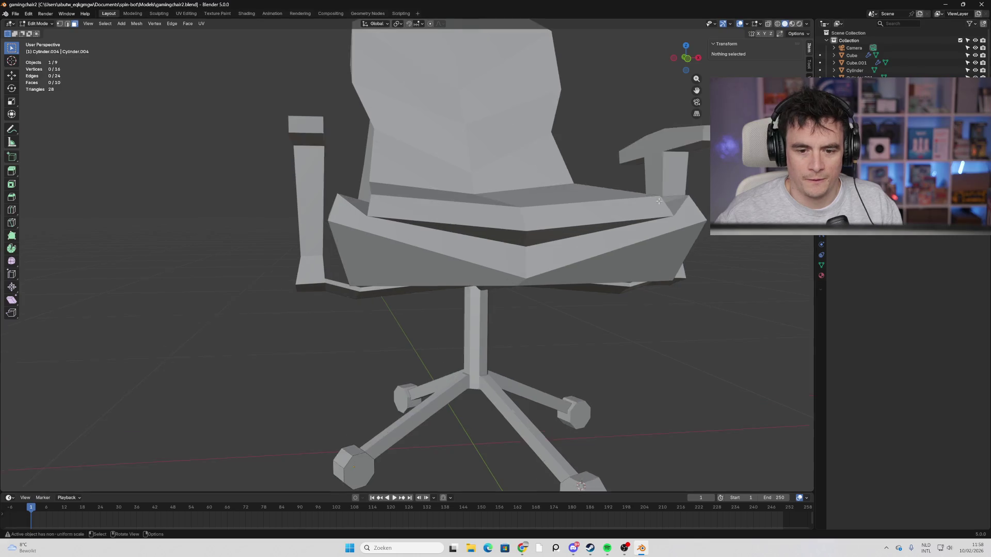
middle_drag(506, 212, 542, 206)
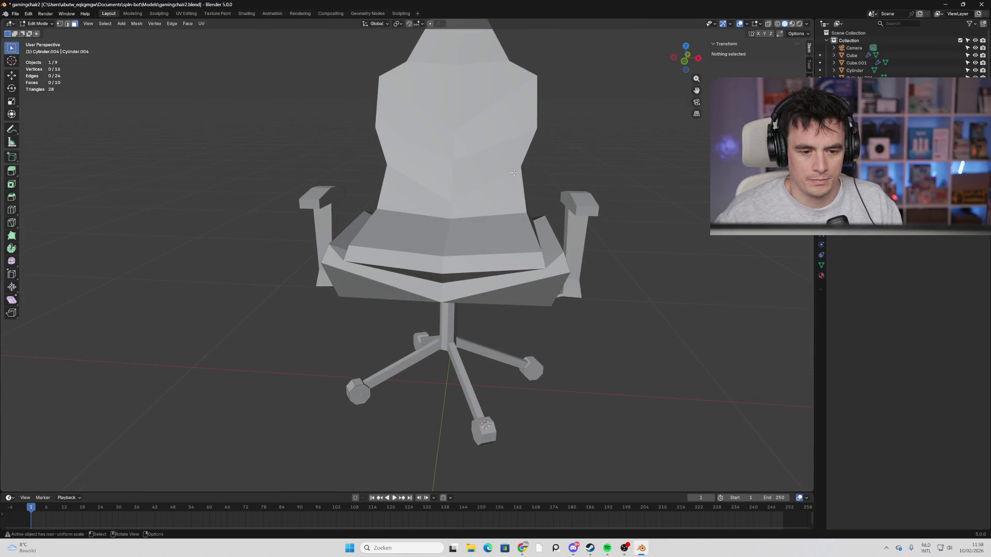
key(Tab)
click(484, 155)
mouse_move(484, 155)
middle_down()
mouse_move(623, 186)
mouse_move(575, 146)
mouse_move(552, 220)
middle_up()
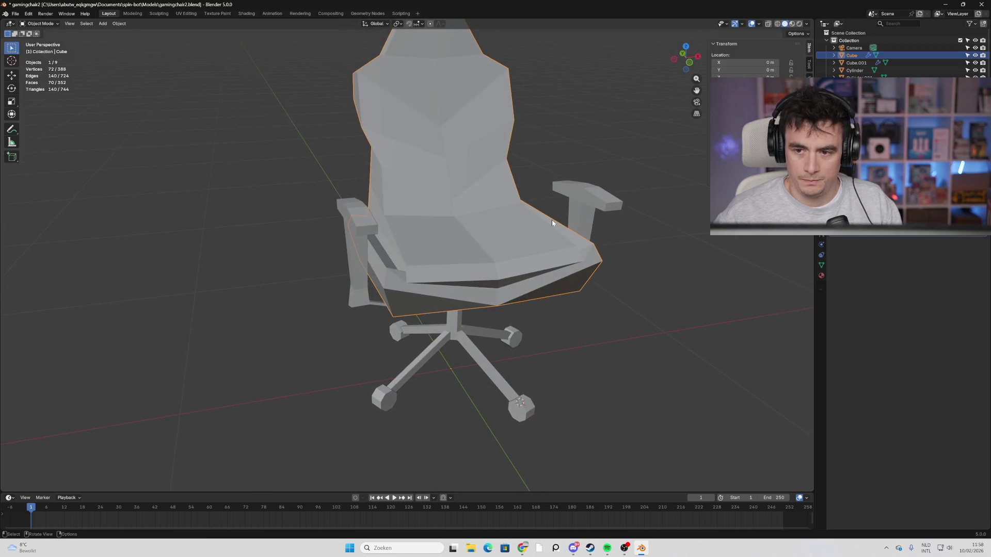
shift+middle_drag(672, 197, 672, 198)
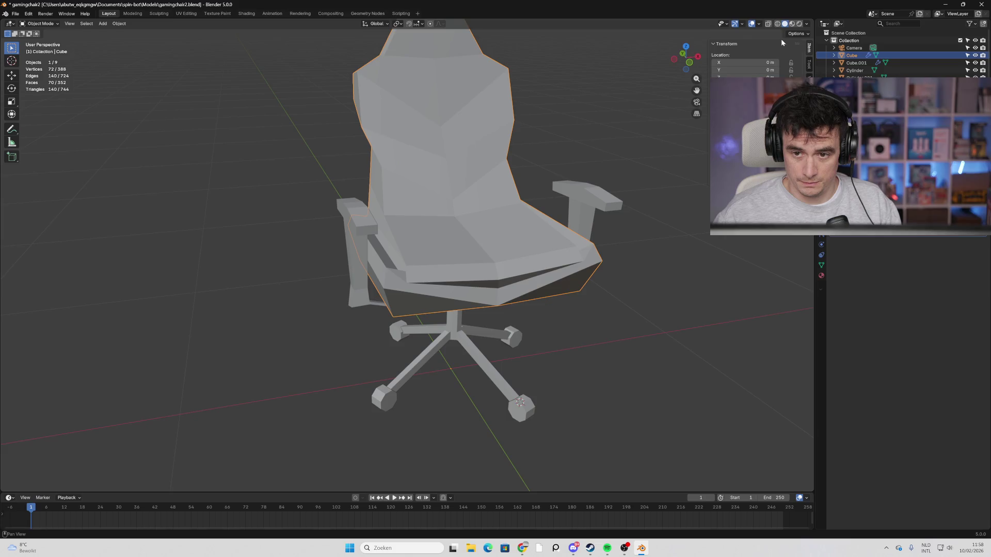
In the Shading workspace, set the seat and backrest Base Color to magenta.
click(246, 13)
scroll(454, 206, up, 5)
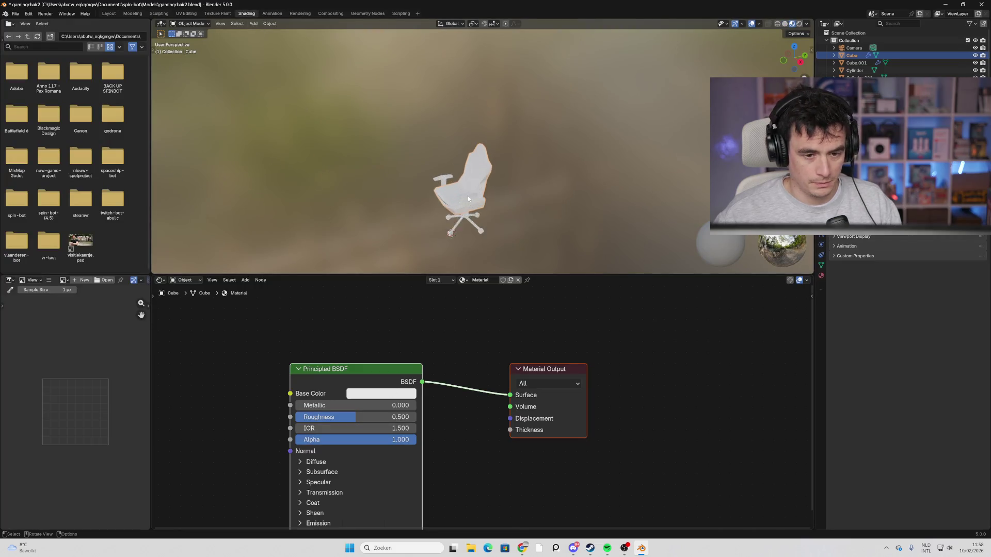
middle_drag(485, 196, 540, 179)
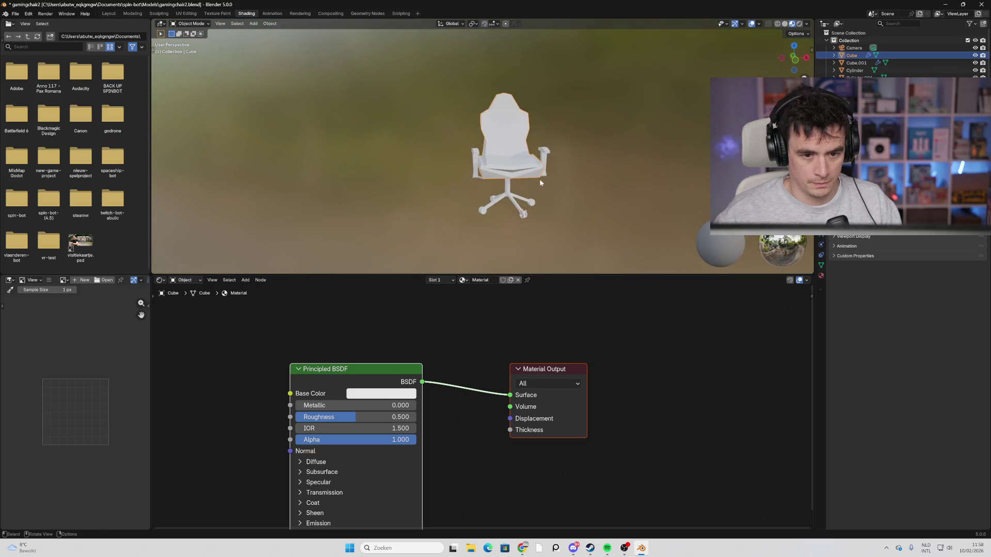
scroll(540, 179, up, 3)
click(373, 395)
drag(428, 270, 429, 277)
Rename the seat's material to roos.
click(470, 175)
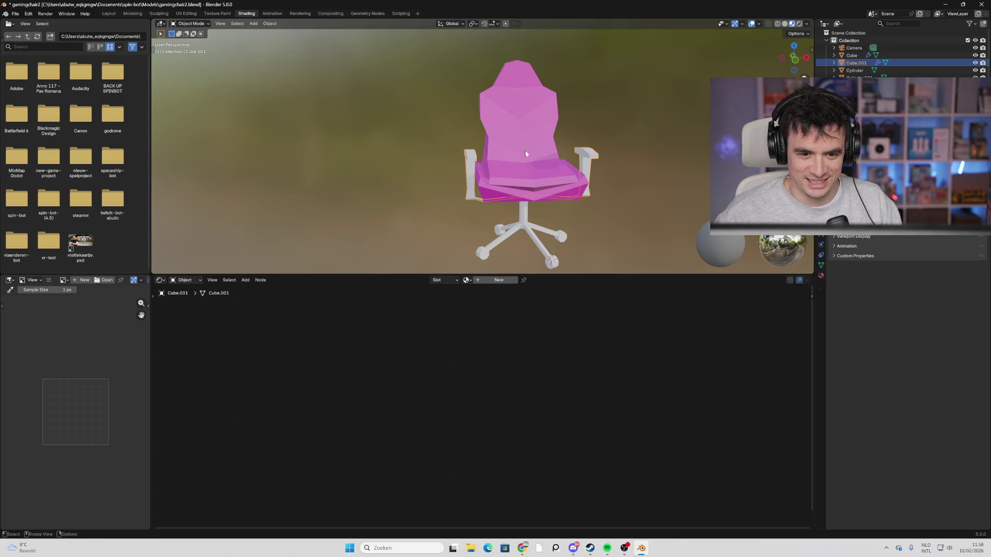
click(483, 178)
double_click(480, 279)
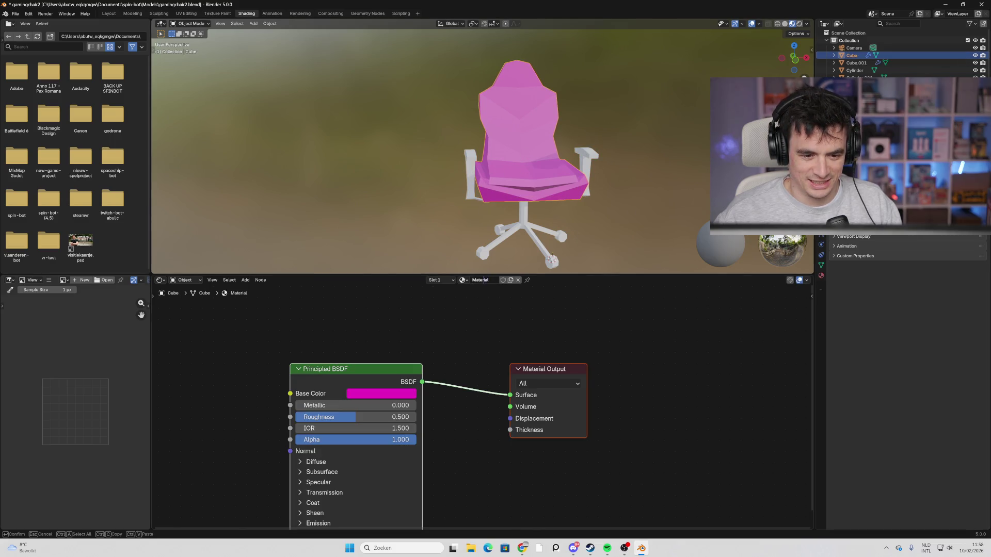
text(roos)
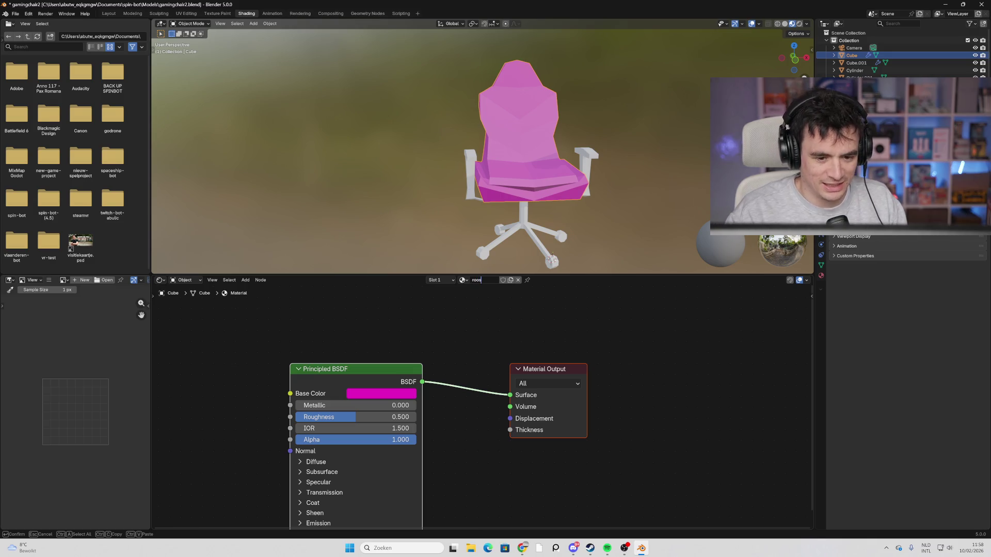
key(Return)
click(461, 309)
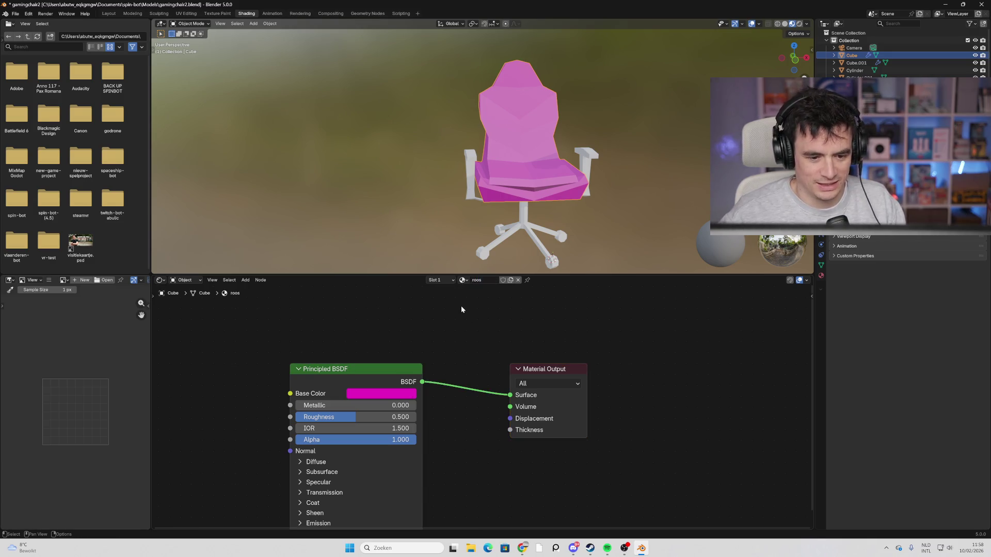
Give the armrests a new material with a cyan Base Color.
click(470, 173)
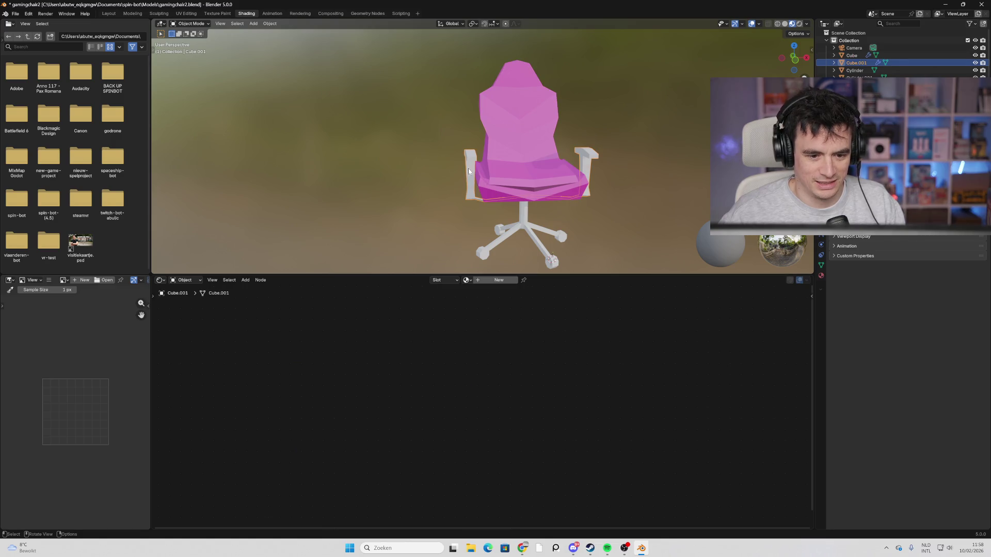
click(467, 280)
click(487, 280)
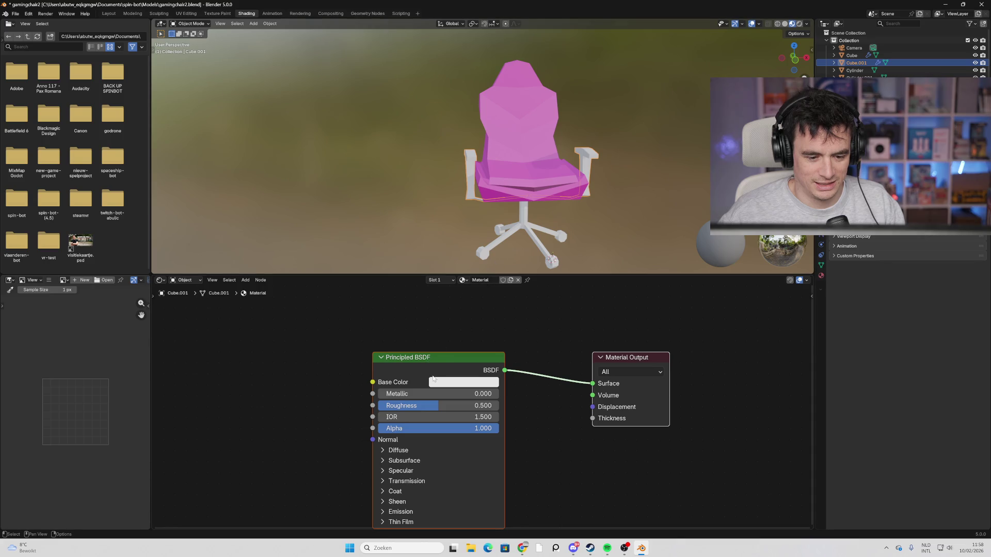
click(433, 382)
mouse_move(494, 239)
mouse_down()
mouse_move(478, 270)
mouse_move(502, 216)
mouse_move(450, 215)
mouse_move(436, 253)
mouse_up()
mouse_move(529, 204)
mouse_down()
mouse_move(529, 280)
mouse_move(529, 197)
mouse_up()
mouse_move(508, 243)
mouse_down()
mouse_move(469, 199)
mouse_move(437, 248)
mouse_move(444, 261)
mouse_move(478, 235)
mouse_move(485, 201)
mouse_move(464, 201)
mouse_move(476, 195)
mouse_up()
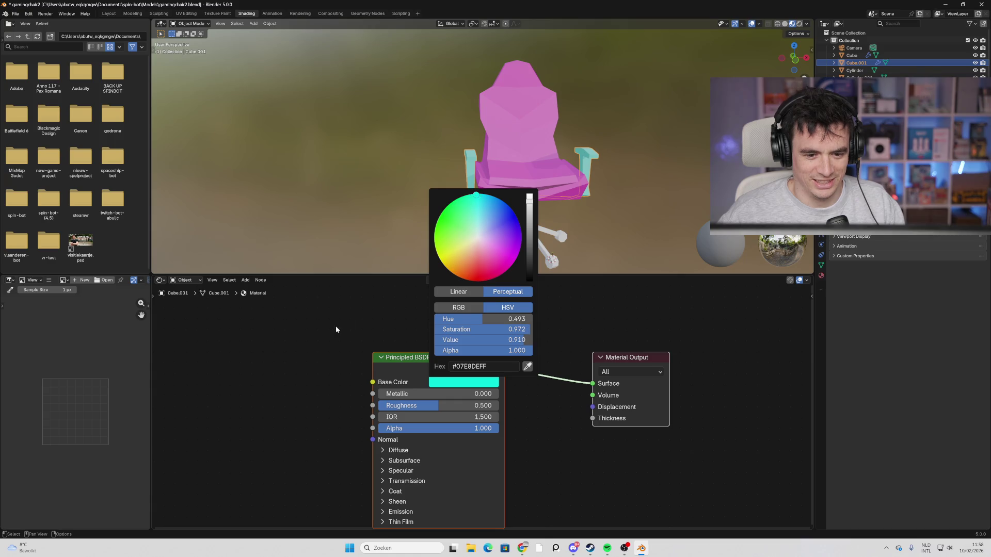
click(525, 209)
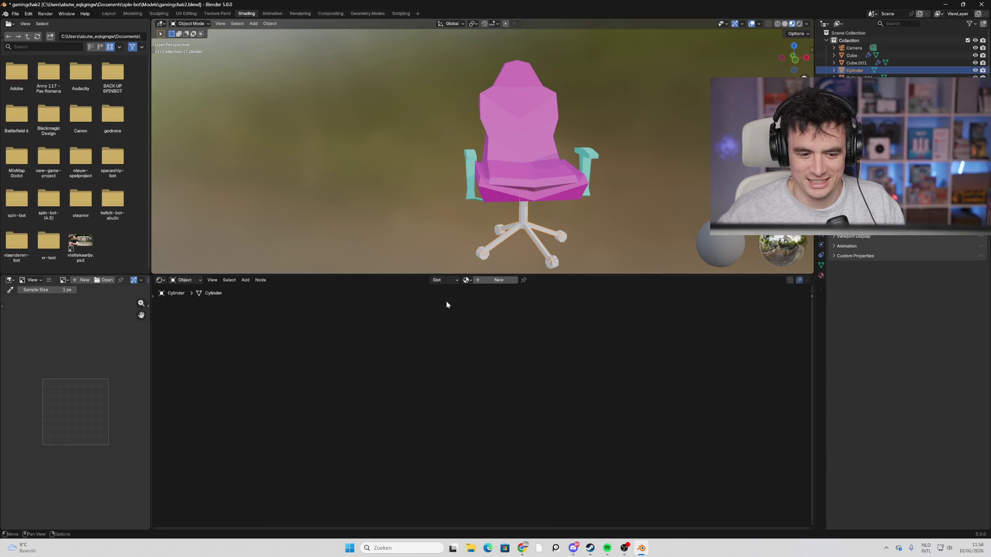
Give the chair base a new material and tune its Base Color to a soft mint green.
click(485, 282)
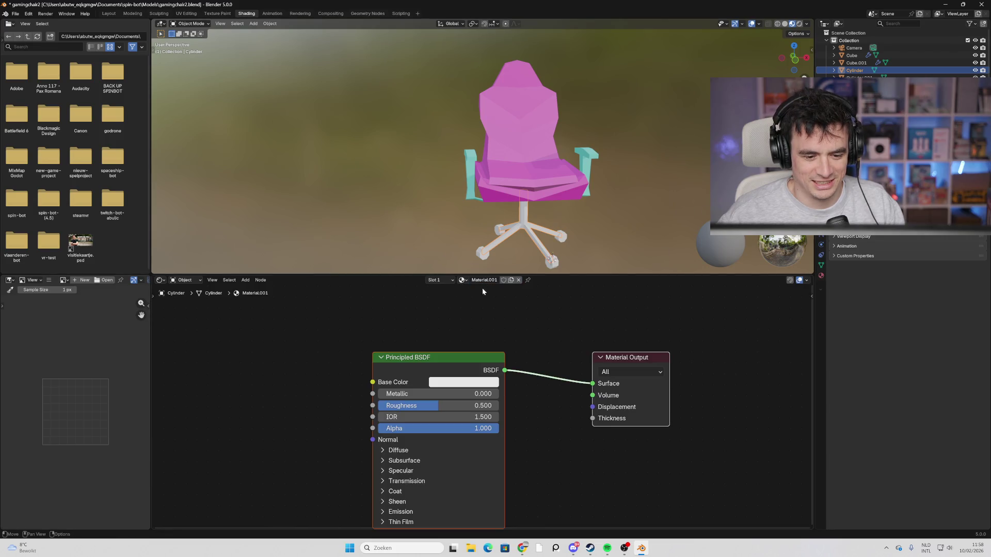
click(450, 383)
mouse_move(487, 264)
mouse_down()
mouse_move(519, 206)
mouse_move(448, 208)
mouse_move(495, 258)
mouse_up()
mouse_move(606, 181)
middle_down()
mouse_move(655, 179)
mouse_move(506, 179)
mouse_move(410, 163)
mouse_move(442, 164)
middle_up()
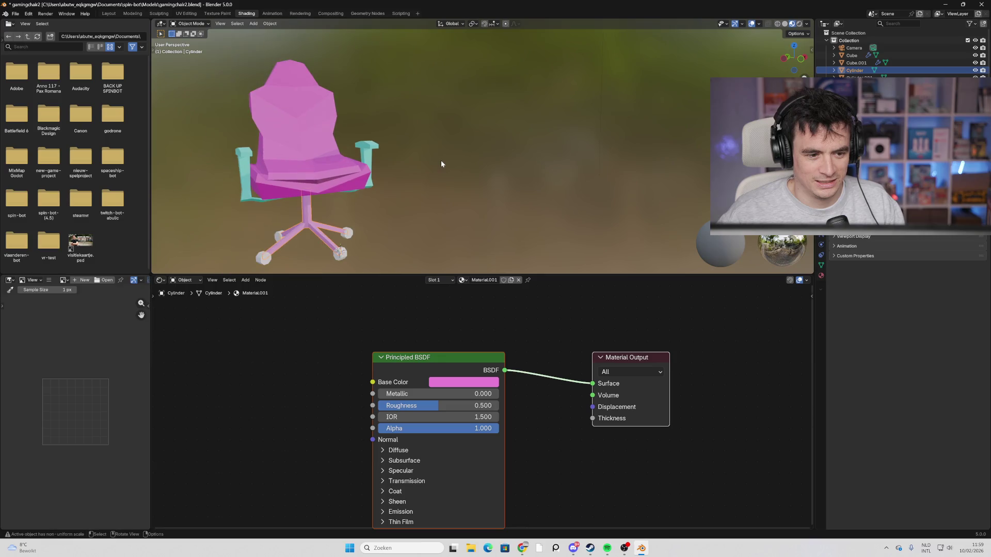
click(457, 386)
mouse_move(495, 258)
mouse_down()
mouse_move(483, 242)
mouse_move(508, 230)
mouse_move(503, 208)
mouse_move(438, 217)
mouse_up()
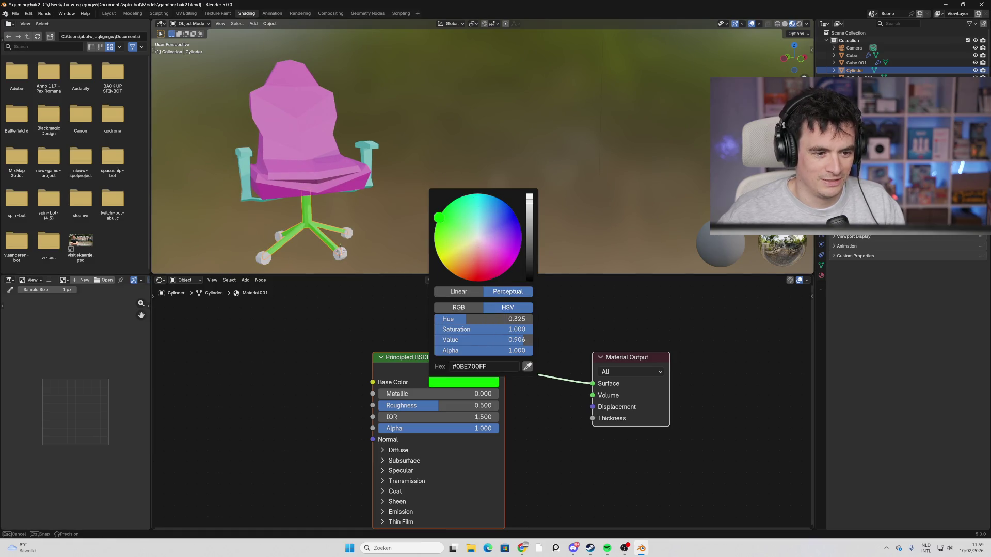
drag(529, 199, 529, 281)
click(466, 207)
scroll(466, 208, up, 10)
mouse_move(530, 194)
mouse_down()
mouse_move(530, 242)
mouse_move(529, 221)
mouse_up()
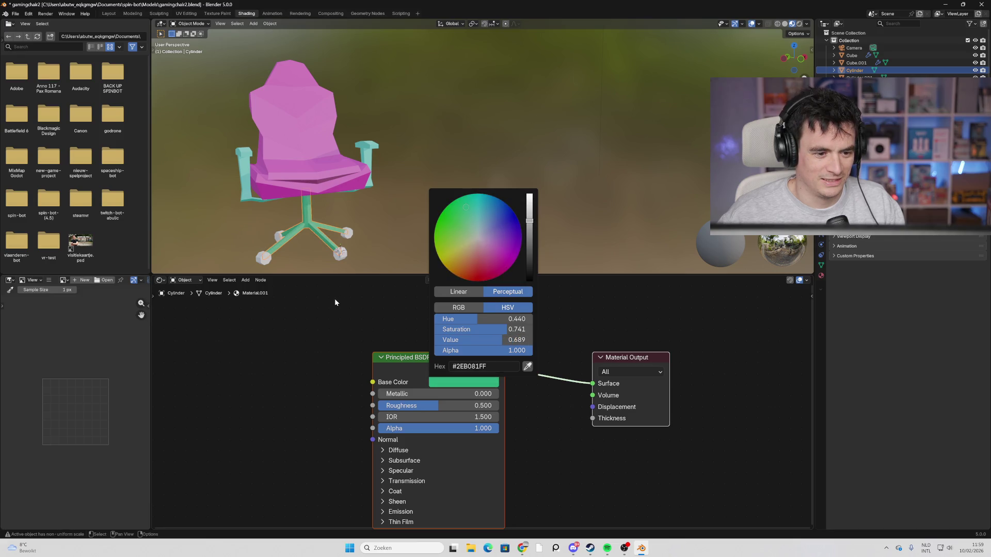
Create a dark green #005E23 material named Groen on one caster.
click(340, 254)
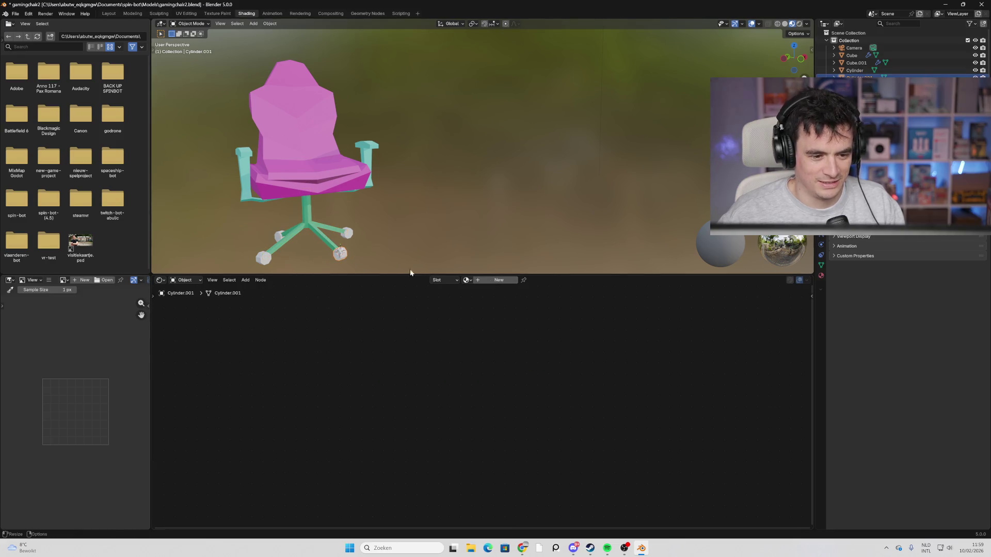
shift+click(272, 237)
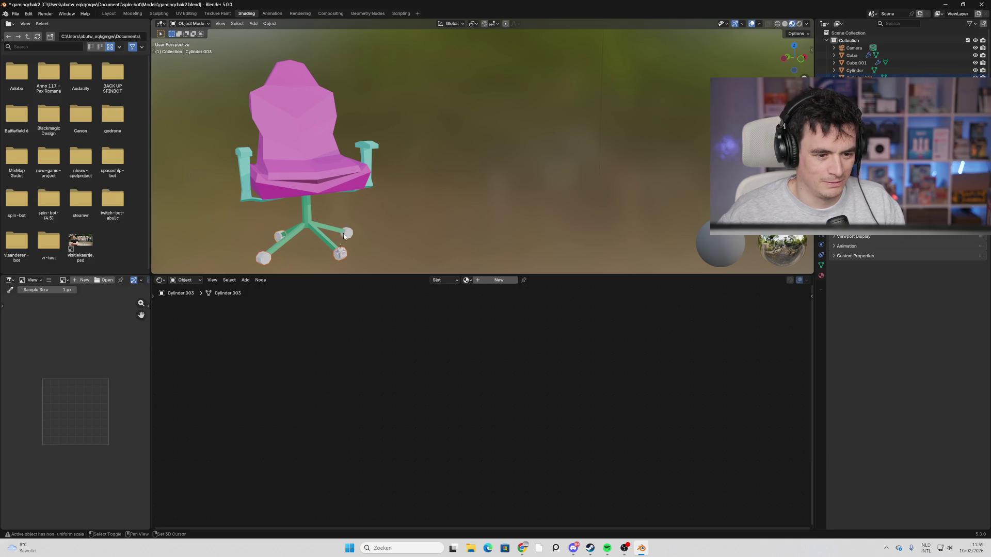
click(493, 280)
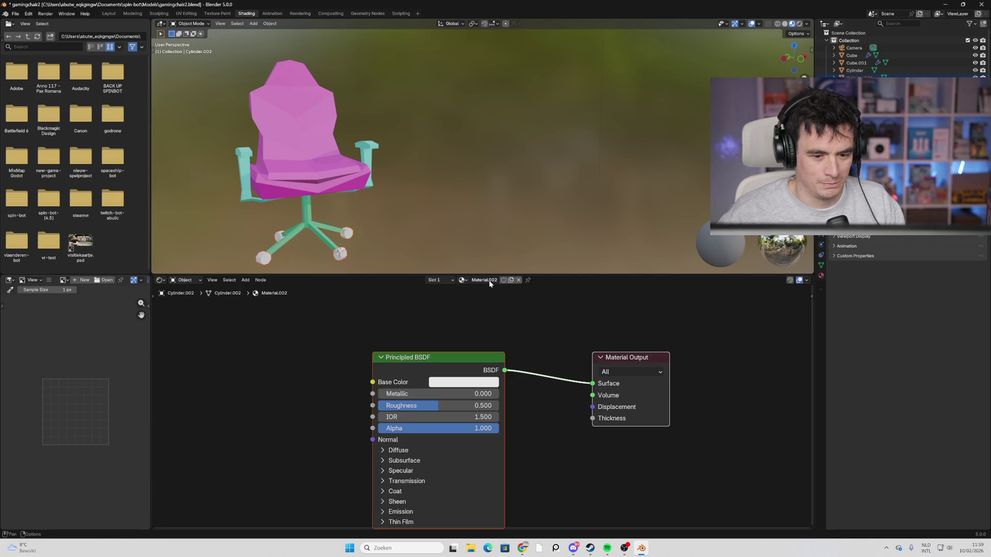
click(454, 382)
mouse_move(478, 272)
mouse_down()
mouse_move(495, 267)
mouse_move(510, 220)
mouse_move(451, 203)
mouse_up()
mouse_move(529, 199)
mouse_down()
mouse_move(529, 277)
mouse_move(529, 250)
mouse_up()
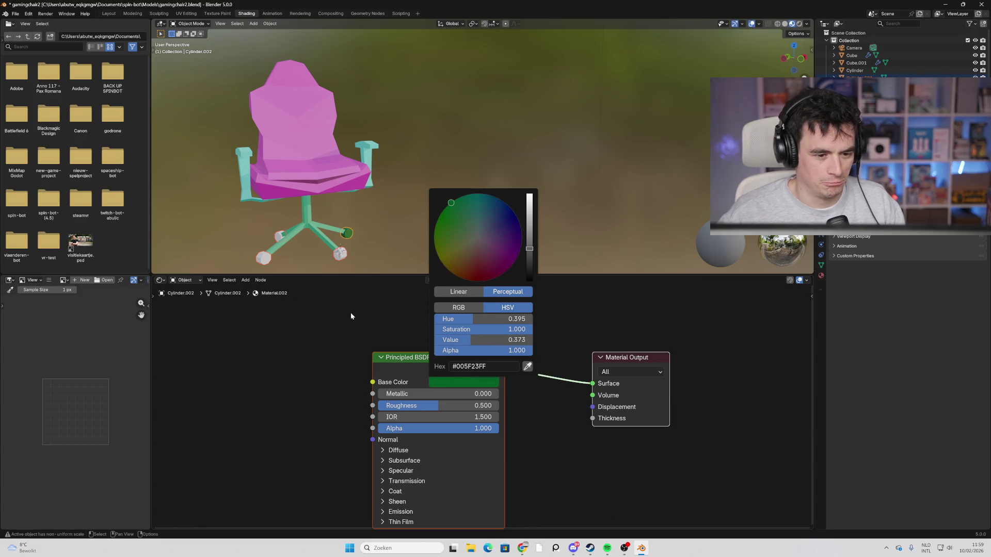
click(487, 281)
text(Groen)
key(Return)
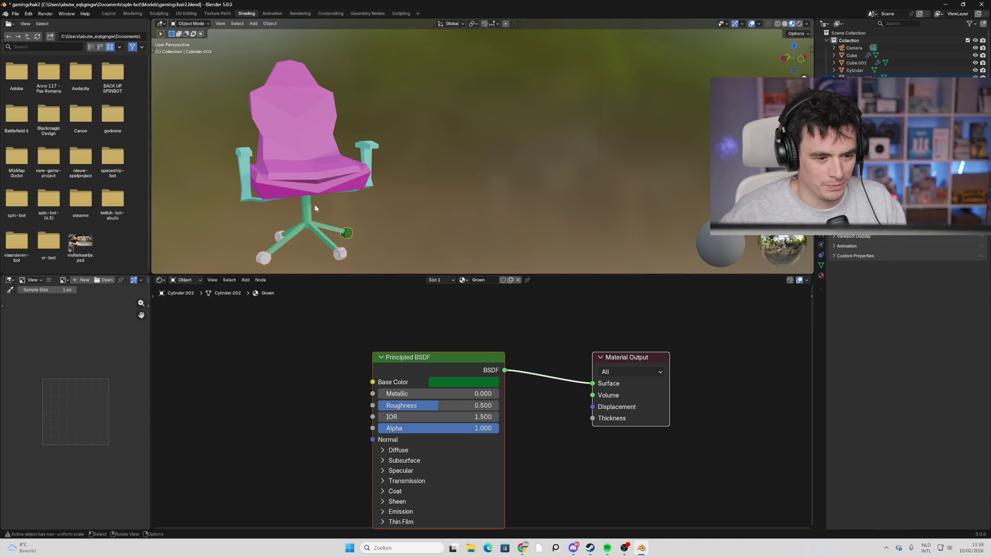
click(246, 183)
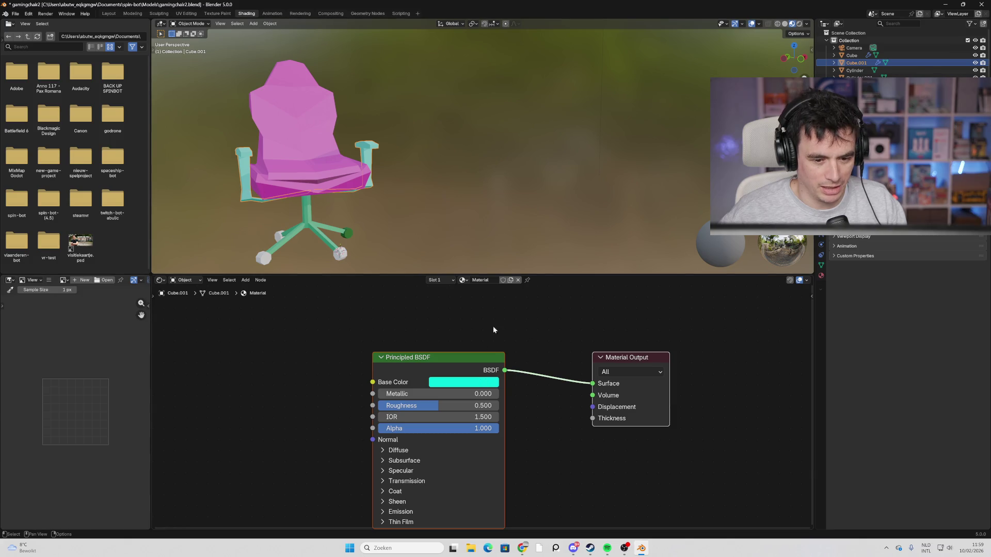
Rename the armrest material Blauw and the base material lichtgroenish.
click(490, 279)
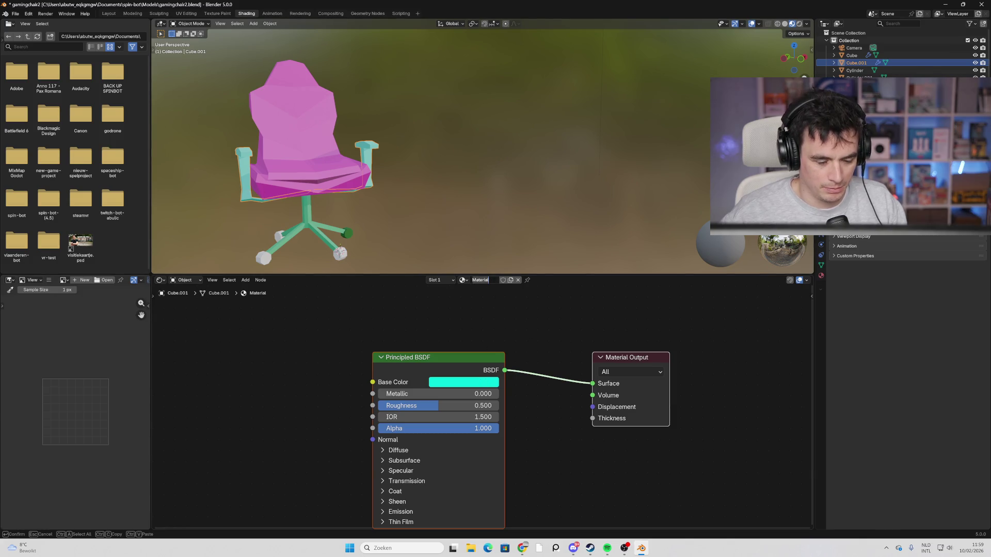
text(Blauw)
key(Return)
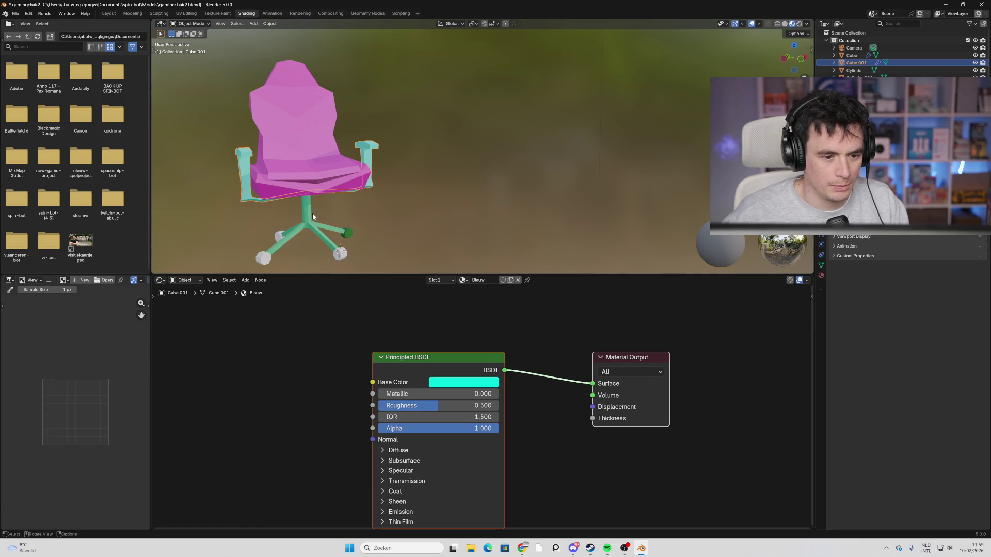
click(312, 215)
click(484, 279)
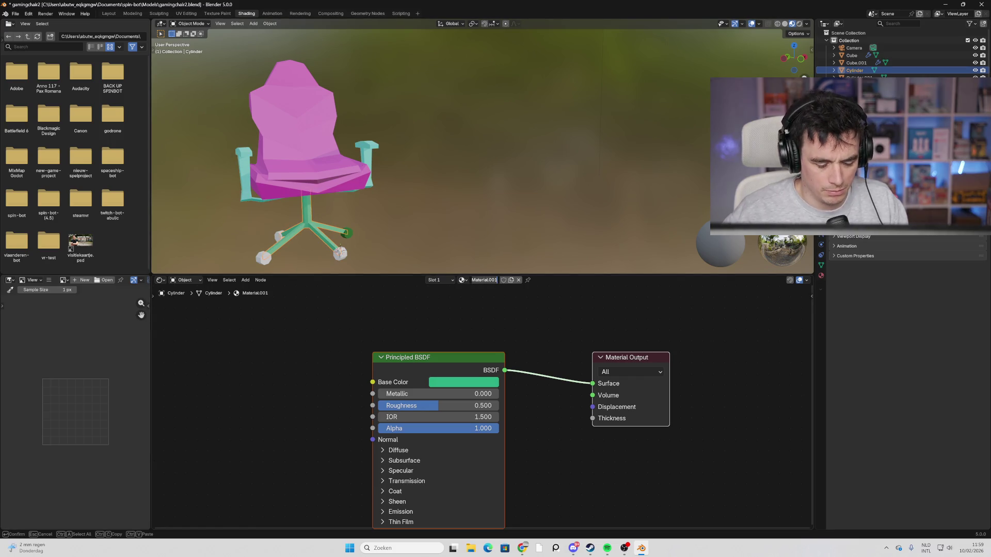
text(lichtgroenish)
key(Return)
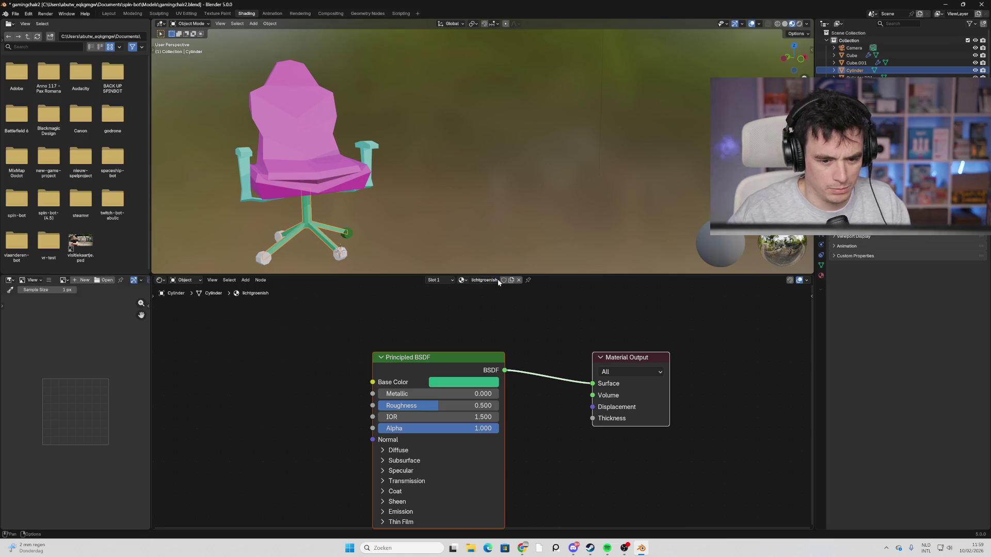
Assign the existing Groen material to the remaining white casters and check them from several angles.
click(340, 255)
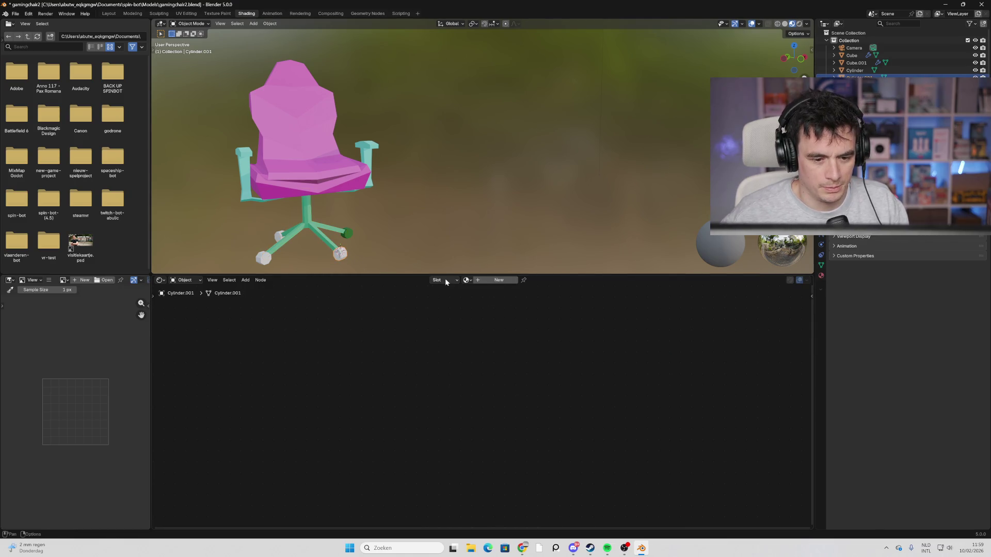
click(466, 280)
click(482, 299)
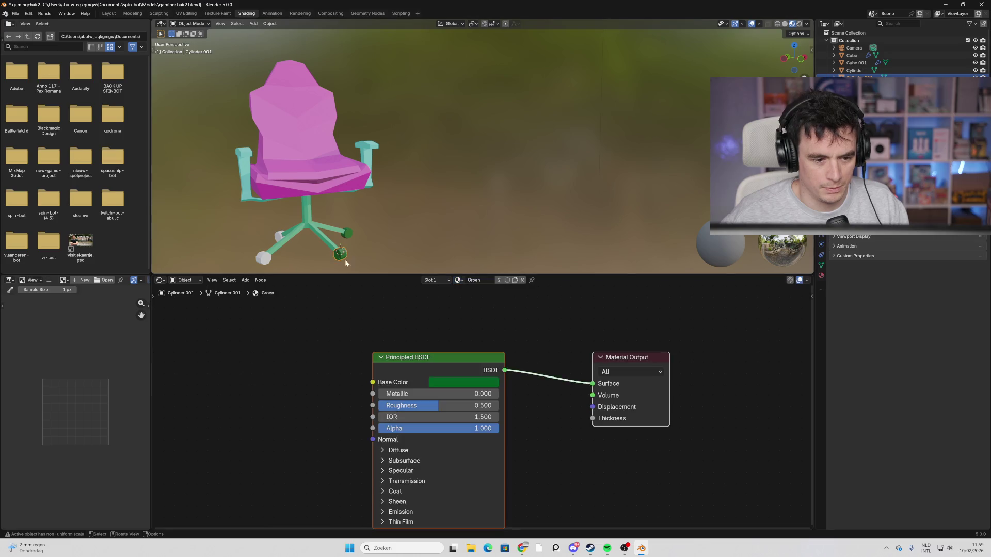
click(264, 254)
click(457, 279)
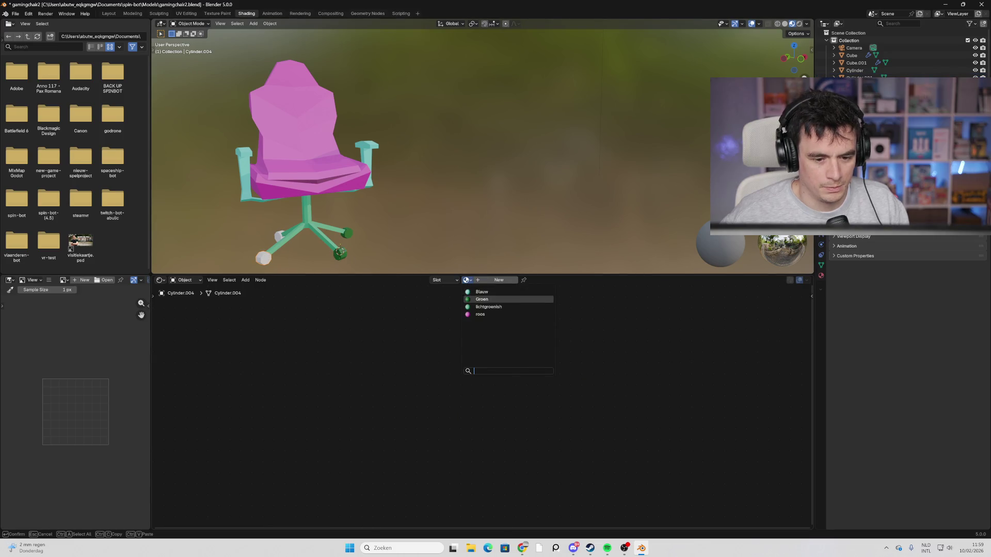
click(482, 298)
click(277, 233)
click(471, 280)
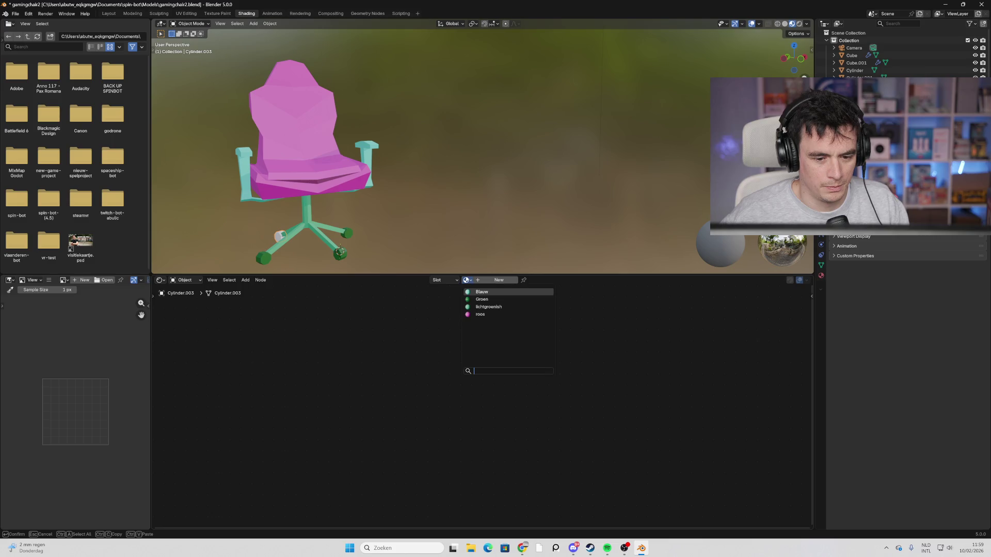
click(482, 298)
mouse_move(536, 178)
middle_down()
mouse_move(470, 183)
mouse_move(482, 176)
middle_up()
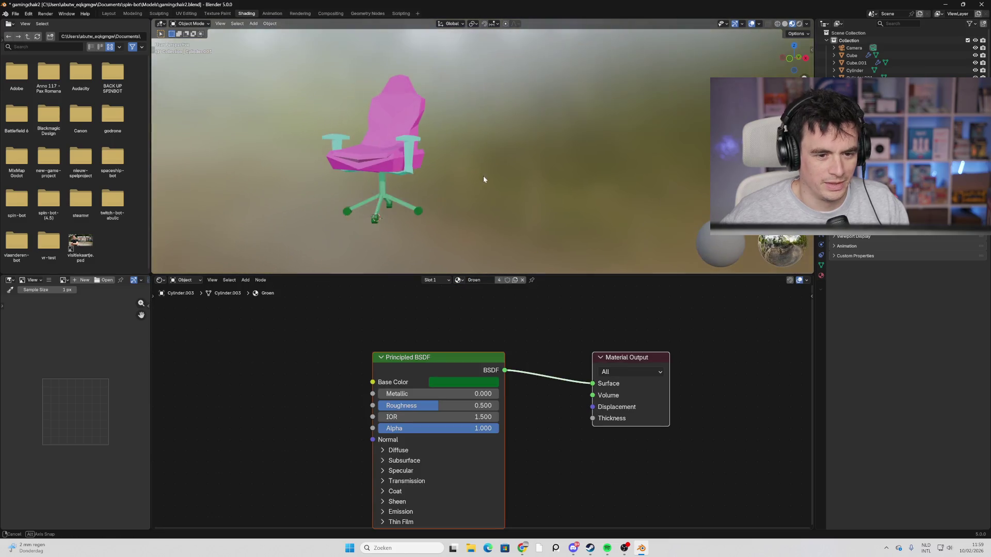
scroll(483, 176, up, 1)
mouse_move(384, 182)
middle_down()
mouse_move(524, 190)
mouse_move(513, 190)
middle_up()
mouse_move(442, 187)
middle_down()
mouse_move(462, 190)
mouse_move(451, 183)
mouse_move(437, 198)
middle_up()
mouse_move(373, 135)
middle_down()
mouse_move(425, 150)
mouse_move(525, 144)
mouse_move(337, 153)
mouse_move(361, 150)
mouse_move(383, 160)
mouse_move(323, 165)
mouse_move(338, 153)
mouse_move(383, 184)
middle_up()
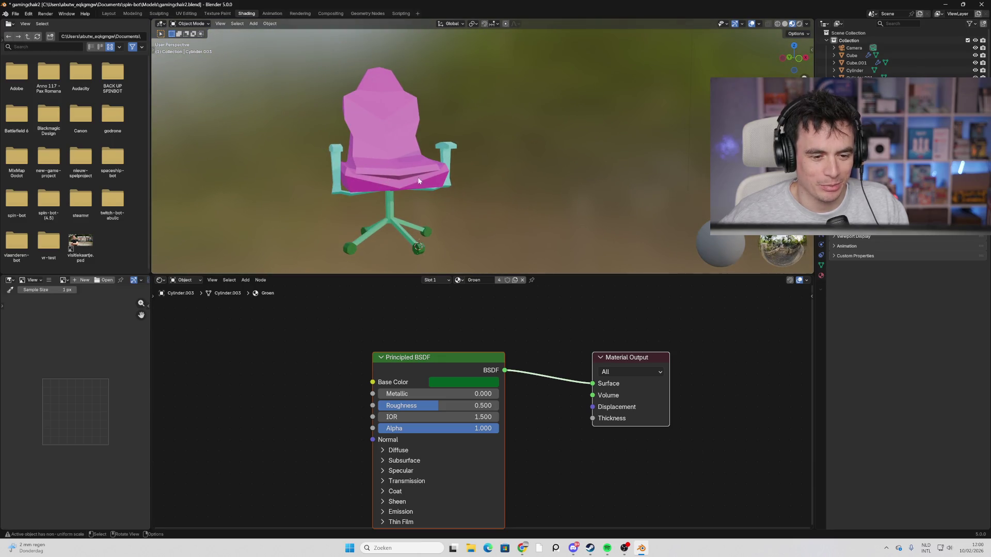
Recolour the seat's Base Color from pink to a magenta shade.
click(388, 158)
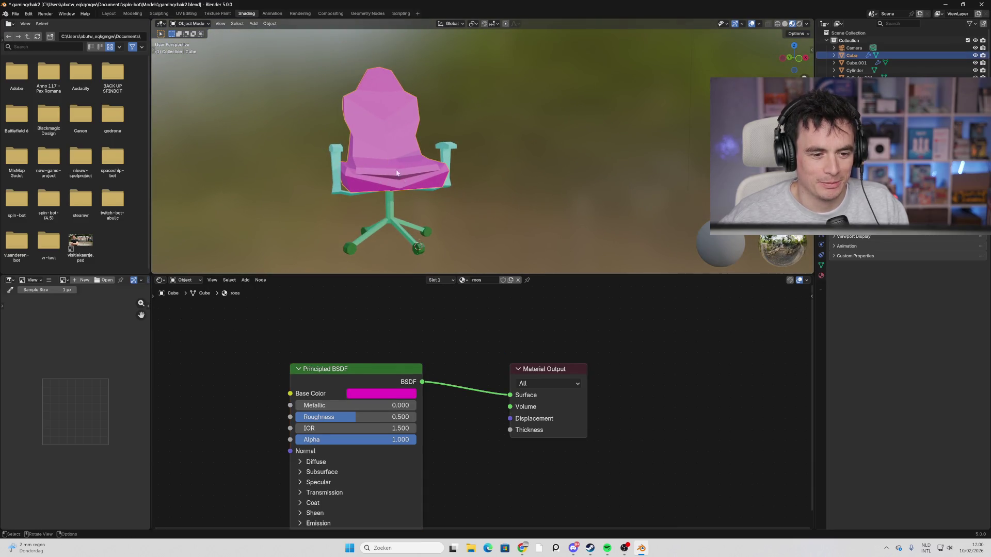
click(394, 394)
click(386, 292)
mouse_move(386, 292)
mouse_down()
mouse_move(405, 240)
mouse_move(421, 234)
mouse_move(432, 245)
mouse_move(420, 220)
mouse_move(374, 209)
mouse_move(364, 222)
mouse_move(382, 287)
mouse_move(404, 266)
mouse_move(404, 286)
mouse_up()
mouse_move(514, 191)
middle_down()
mouse_move(475, 203)
mouse_move(485, 206)
middle_up()
click(371, 393)
mouse_move(404, 285)
mouse_down()
mouse_move(420, 267)
mouse_move(420, 284)
mouse_move(428, 278)
mouse_up()
mouse_move(531, 203)
middle_down()
mouse_move(500, 195)
mouse_move(454, 212)
mouse_move(491, 196)
mouse_move(494, 213)
mouse_move(544, 201)
middle_up()
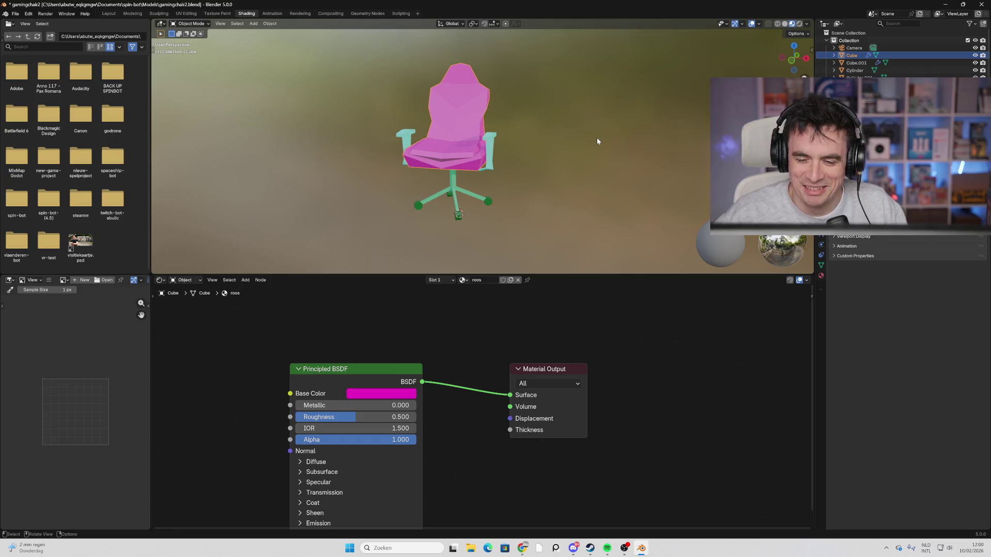
Save the chair as gamingchair2.blend.
key(ctrl+s)
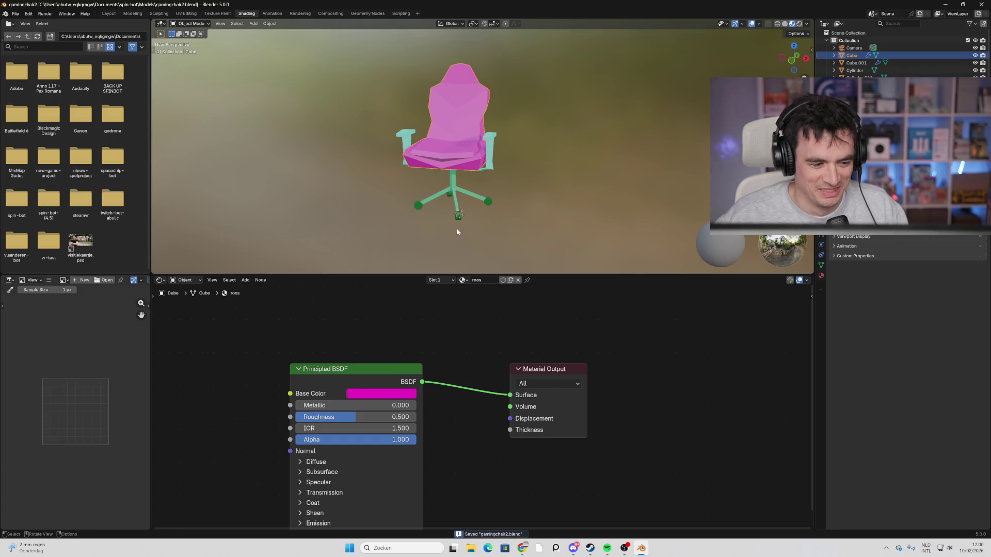
scroll(457, 231, up, 2)
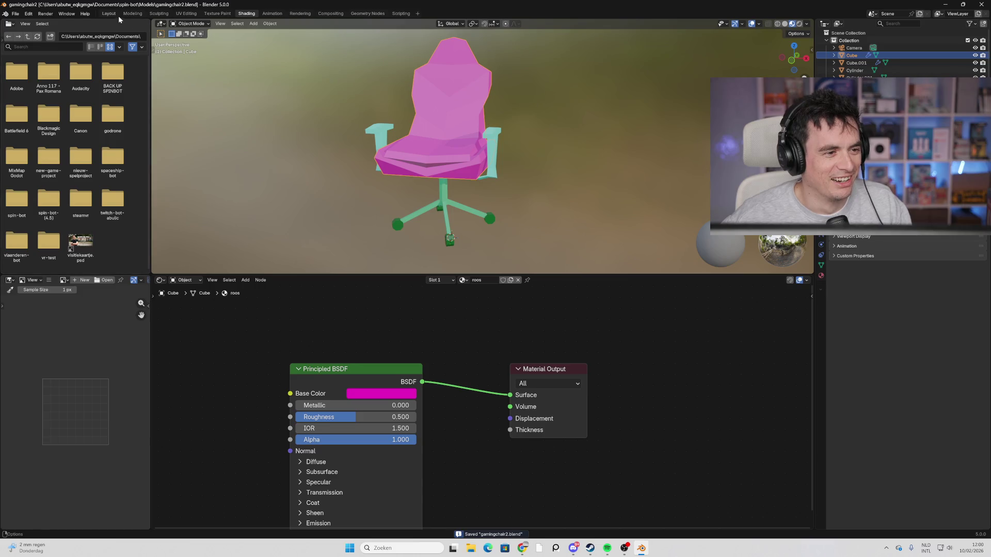
click(217, 14)
Create a new blank 1024px image to texture-paint the chair on.
scroll(617, 278, up, 5)
mouse_move(549, 122)
middle_down()
mouse_move(682, 200)
mouse_move(670, 196)
middle_up()
scroll(665, 194, down, 4)
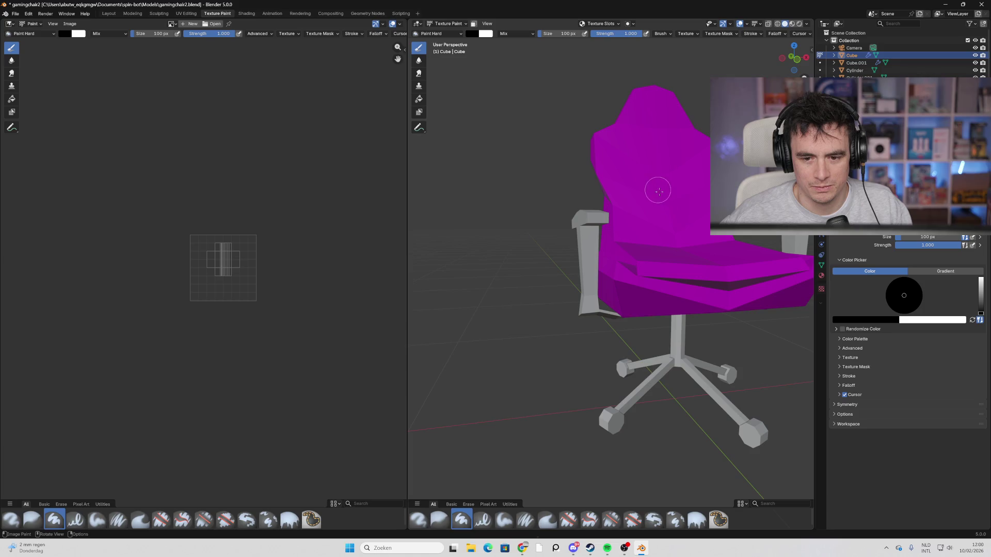
scroll(652, 198, down, 3)
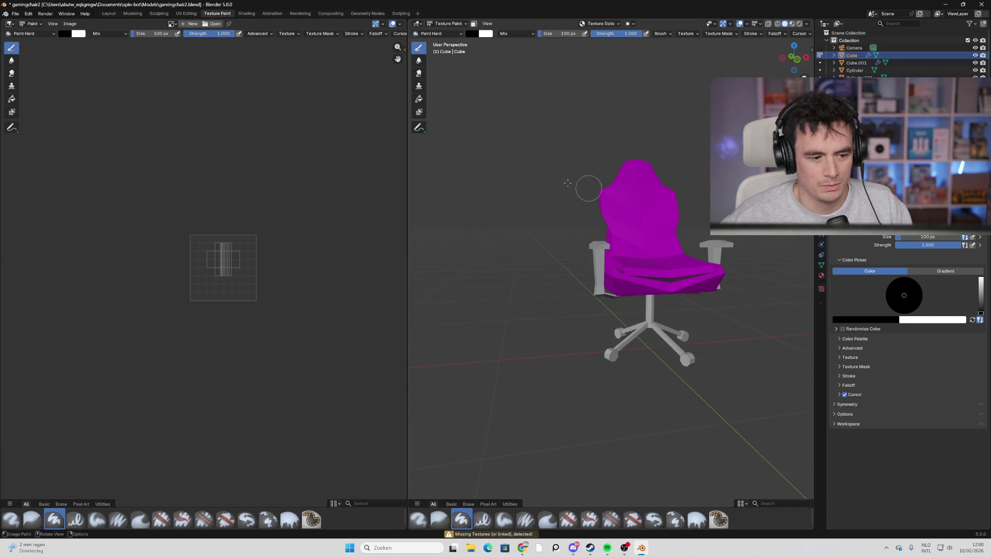
click(193, 25)
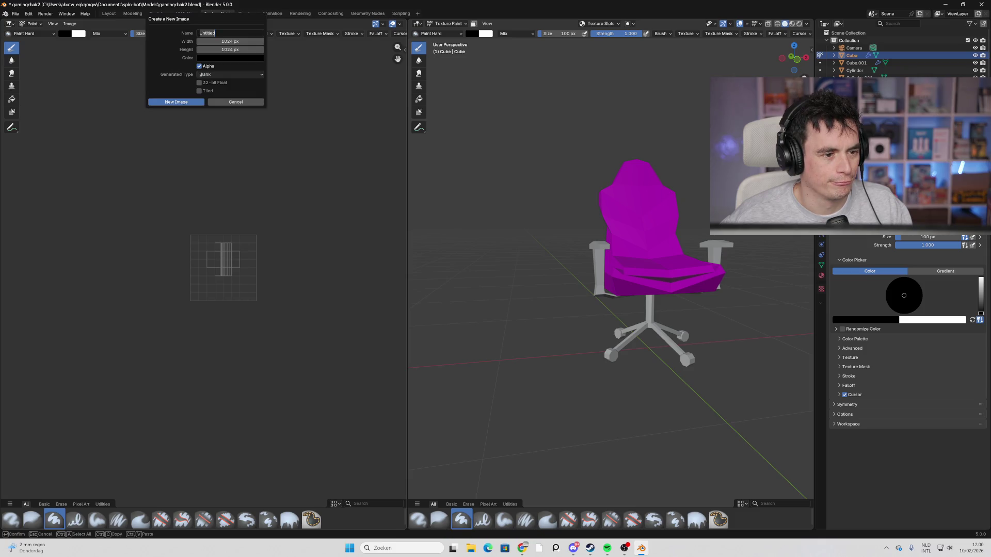
click(176, 101)
mouse_move(684, 267)
middle_down()
mouse_move(704, 252)
mouse_move(528, 266)
middle_up()
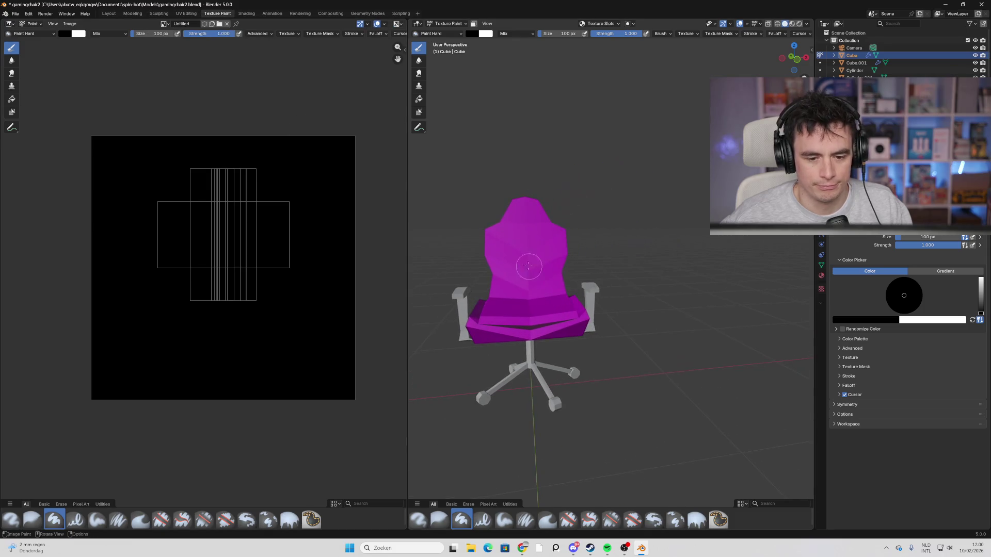
click(528, 261)
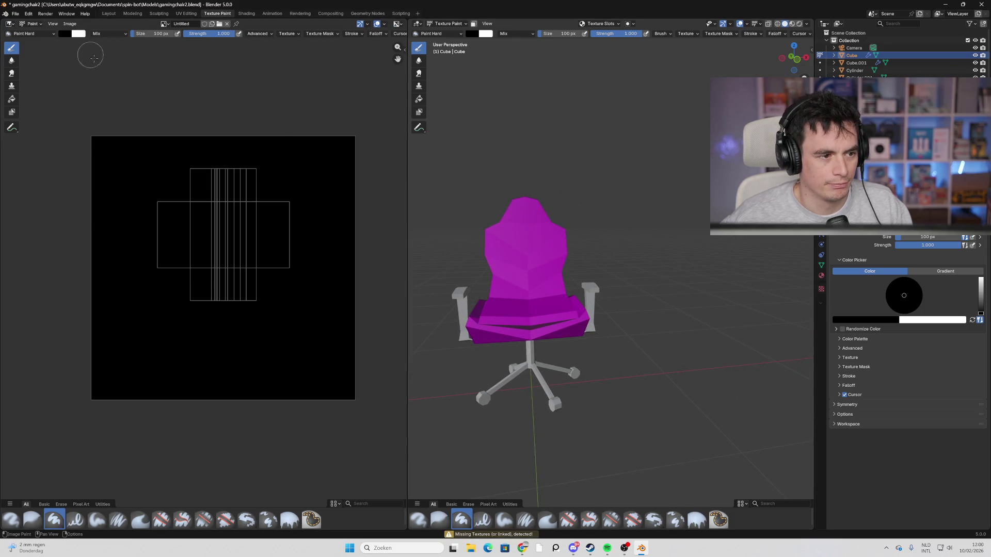
mouse_move(515, 267)
middle_down()
mouse_move(553, 257)
mouse_move(531, 258)
middle_up()
In Edit Mode, select the backrest faces to show their UVs.
key(Tab)
mouse_move(641, 161)
mouse_down()
mouse_move(576, 227)
mouse_move(428, 449)
mouse_up()
middle_drag(428, 449, 612, 291)
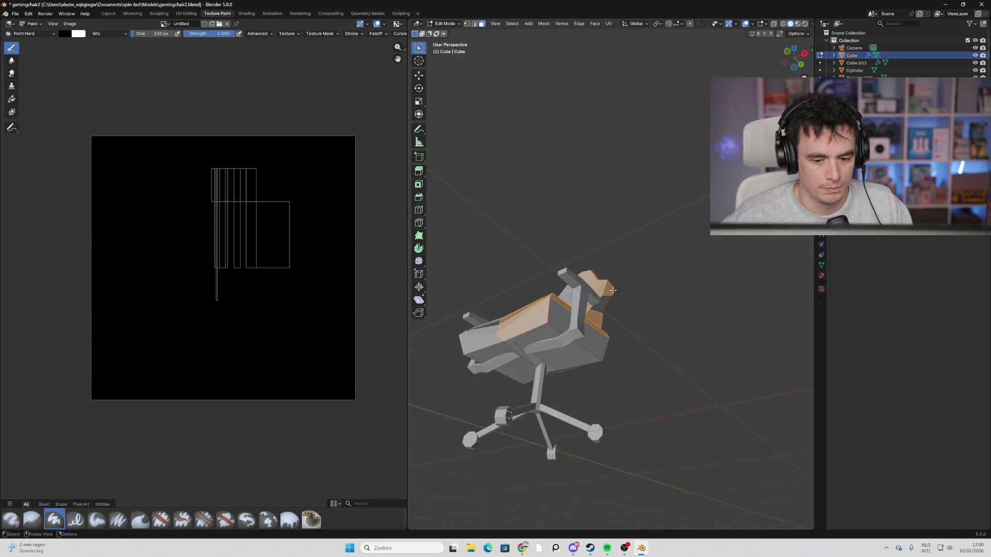
click(634, 272)
click(562, 317)
middle_drag(562, 317, 551, 222)
click(551, 222)
shift+click(541, 223)
shift+click(547, 271)
shift+click(542, 293)
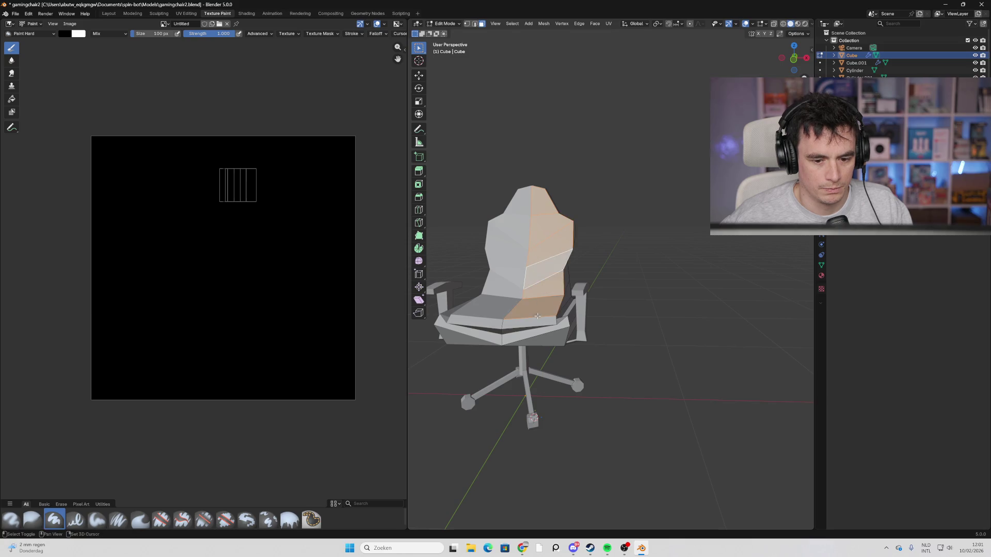
key(ctrl+z)
Paint a blue test swirl on the image, then unlink the test image.
middle_drag(581, 362, 583, 353)
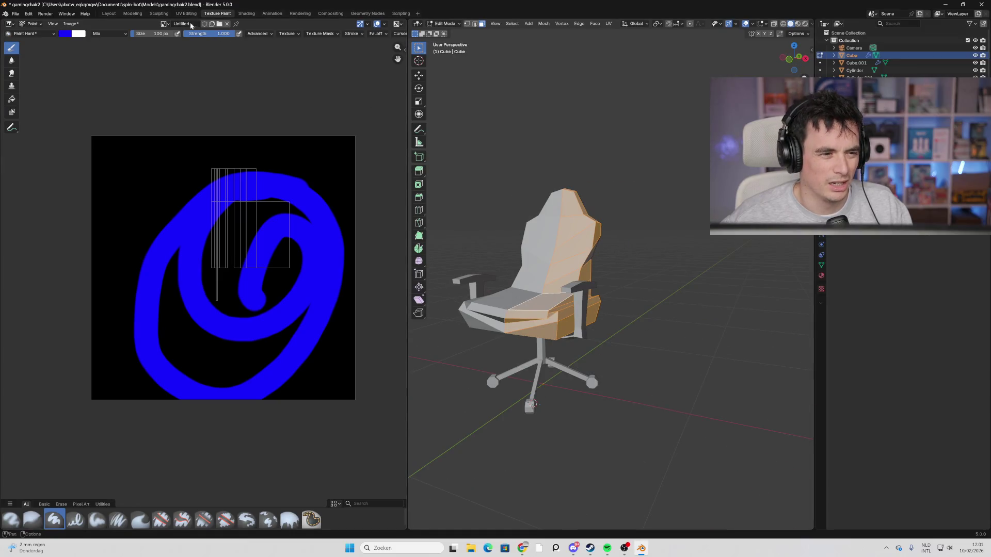
click(227, 24)
click(162, 14)
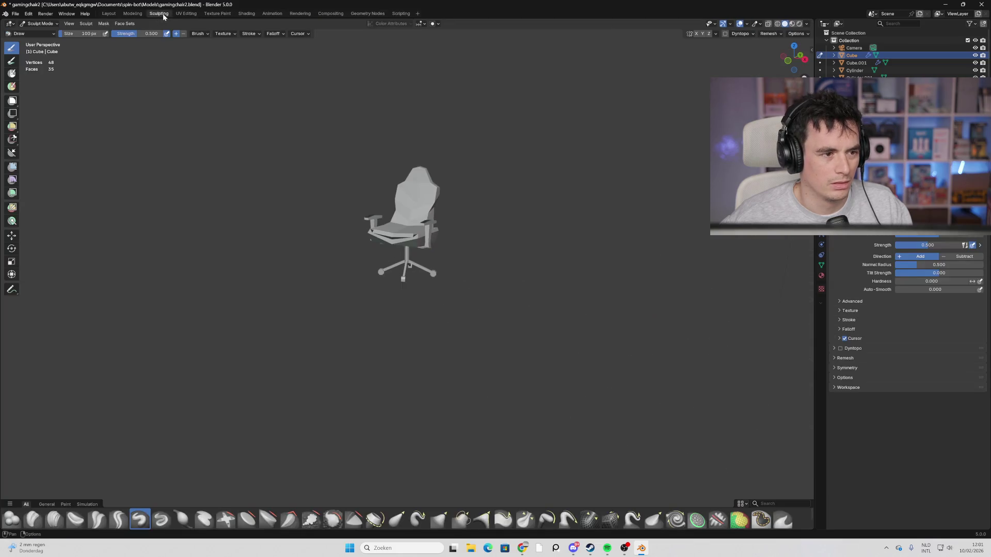
In the Modeling workspace, switch the viewport to Material Preview shading.
click(133, 14)
click(793, 23)
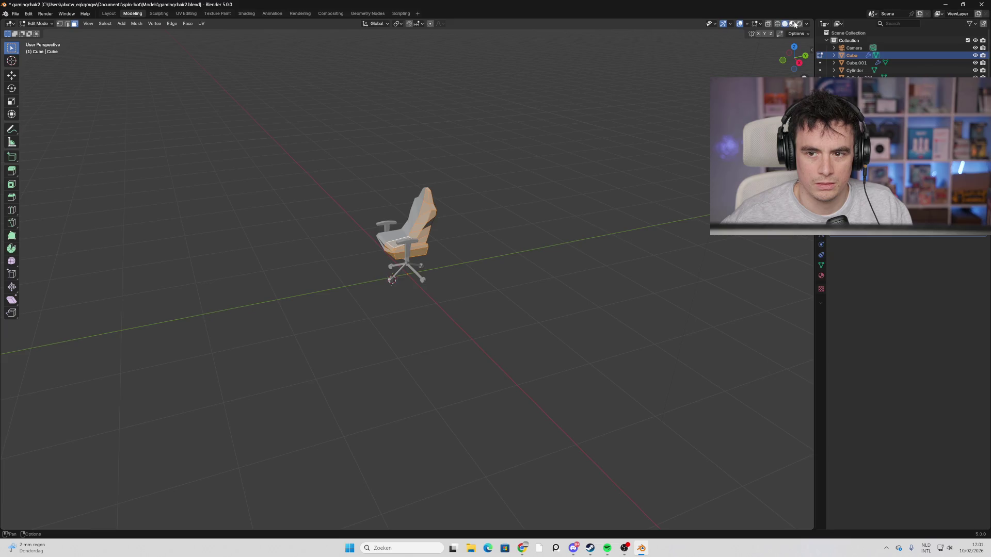
click(784, 24)
middle_drag(764, 134, 732, 103)
click(792, 24)
scroll(515, 206, up, 3)
Orbit around the magenta, teal and green chair, then save gamingchair2.blend.
mouse_move(560, 195)
middle_down()
mouse_move(547, 202)
mouse_move(481, 186)
mouse_move(490, 198)
middle_up()
scroll(516, 196, up, 2)
scroll(493, 200, down, 2)
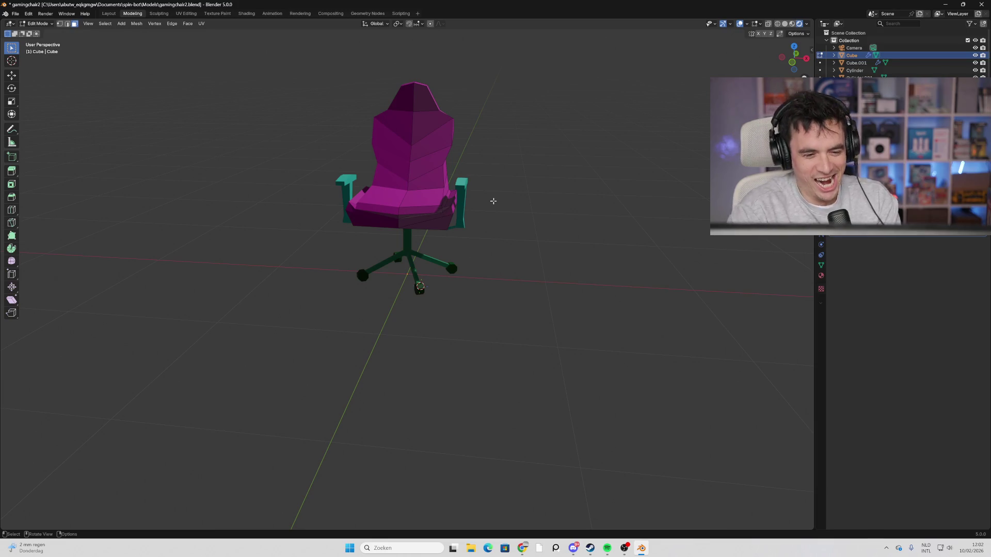
mouse_move(504, 213)
middle_down()
mouse_move(475, 230)
mouse_move(420, 223)
mouse_move(460, 223)
mouse_move(457, 163)
mouse_move(480, 258)
mouse_move(432, 209)
mouse_move(361, 219)
middle_up()
scroll(497, 272, up, 4)
scroll(418, 212, down, 5)
middle_drag(515, 203, 497, 197)
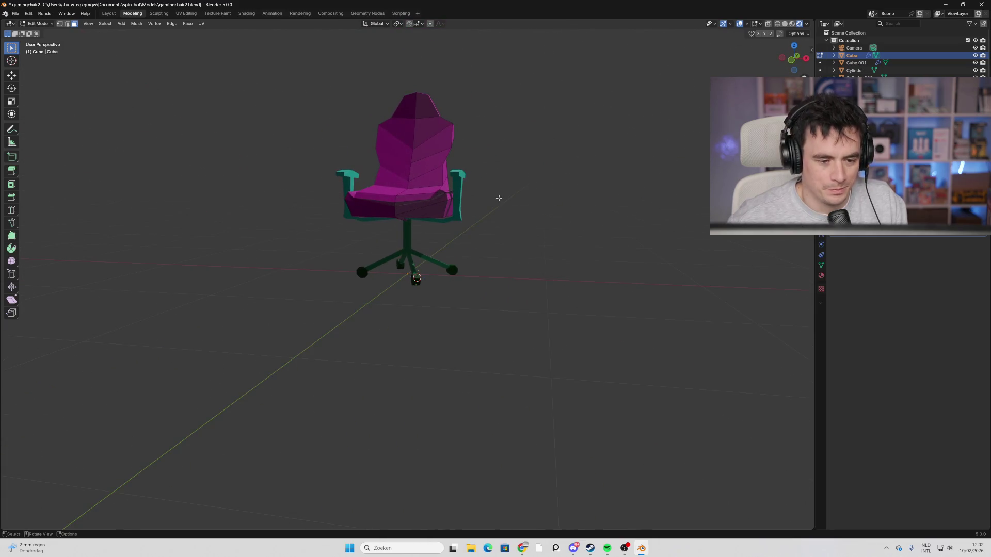
key(ctrl+s)
click(500, 199)
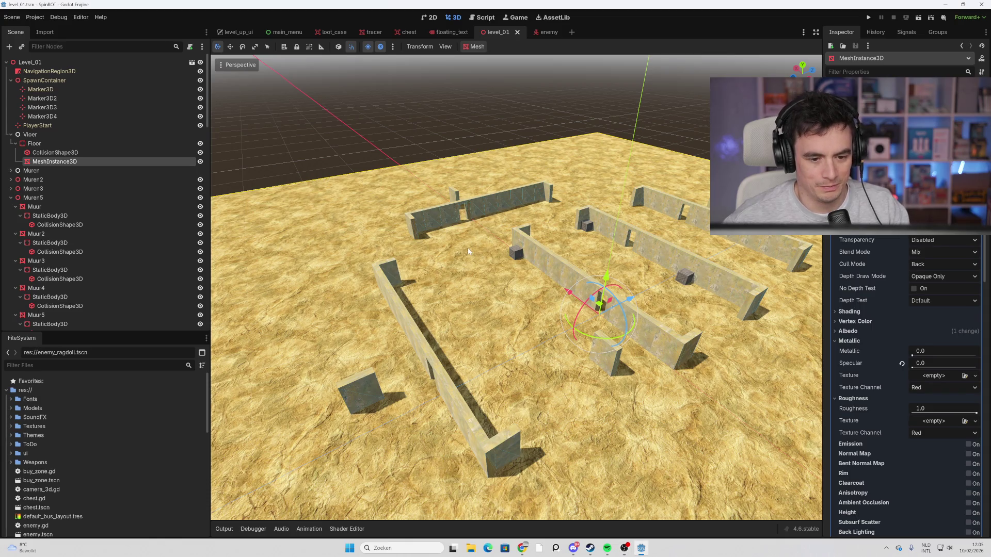
Run the SPINBOT project with F5 to reach its main menu.
key(F5)
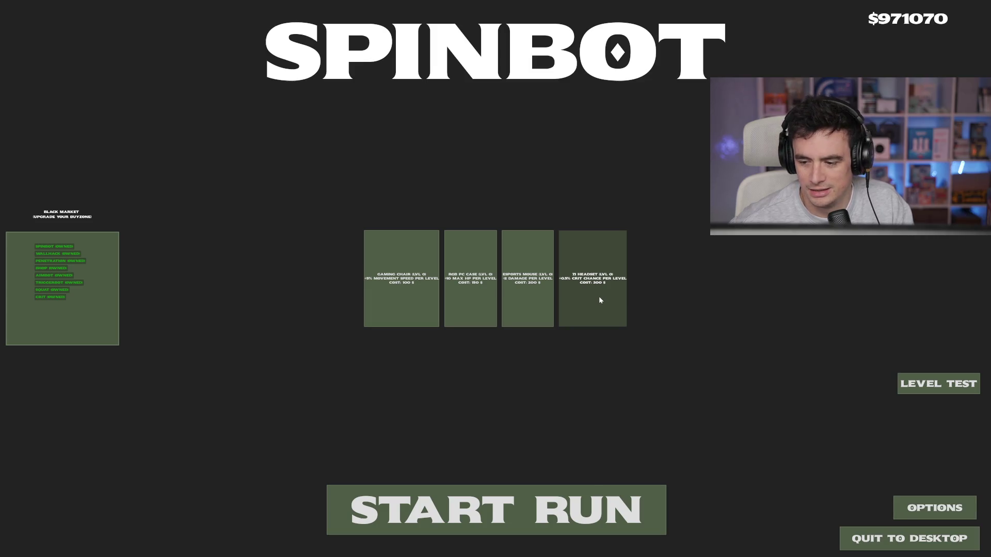
Start a new run, grab the loot crate and shoot down the first wave's enemies.
click(467, 513)
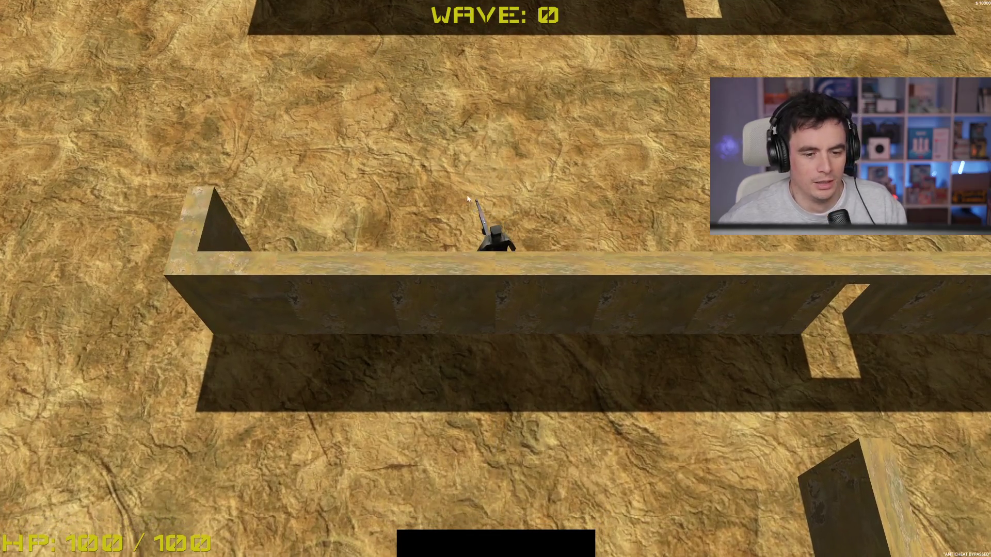
key(w)
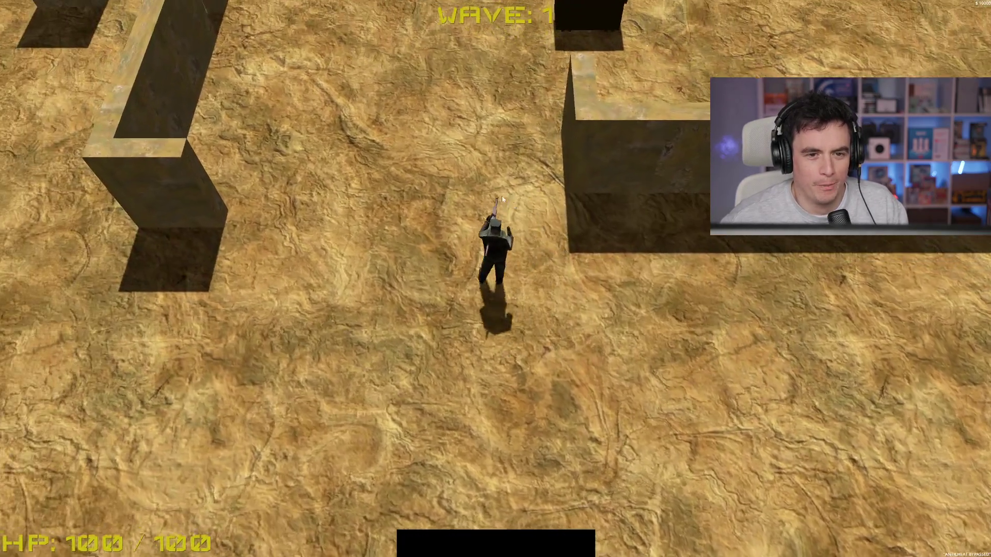
key(w)
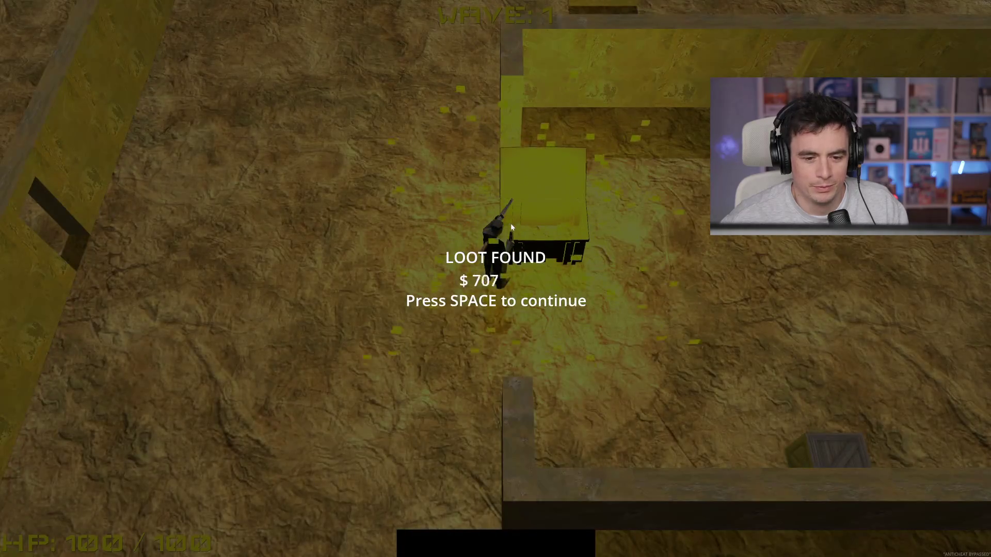
key(space)
key(w)
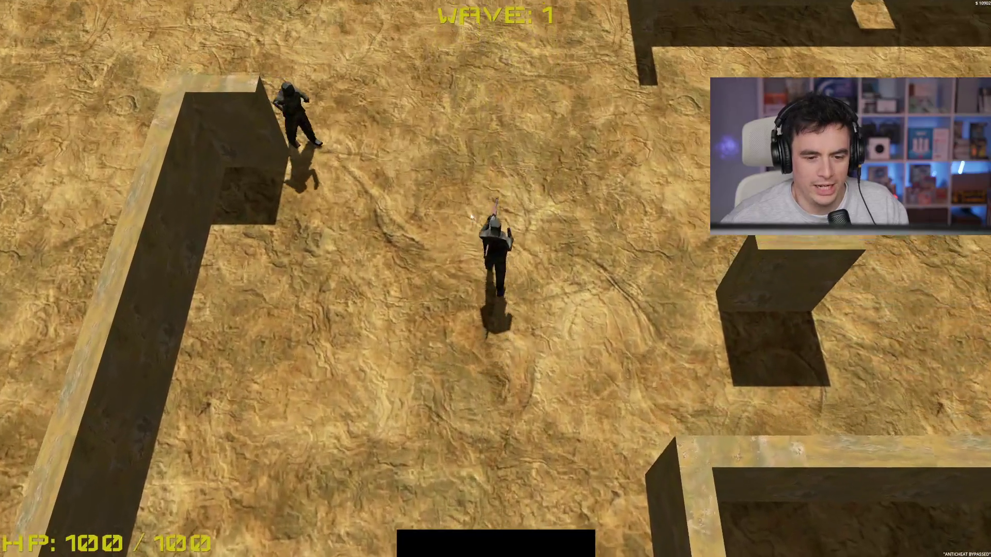
key(w)
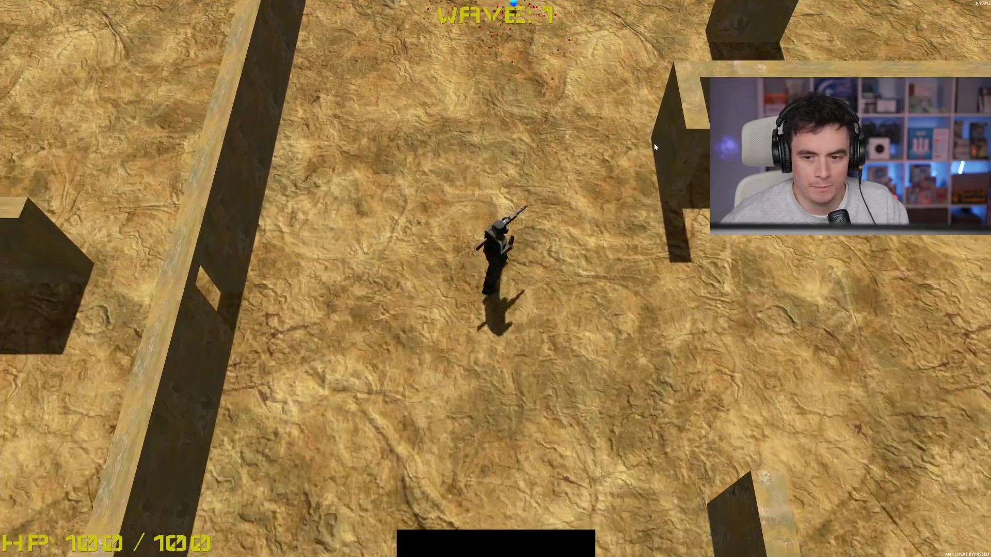
click(667, 106)
key(w)
click(599, 61)
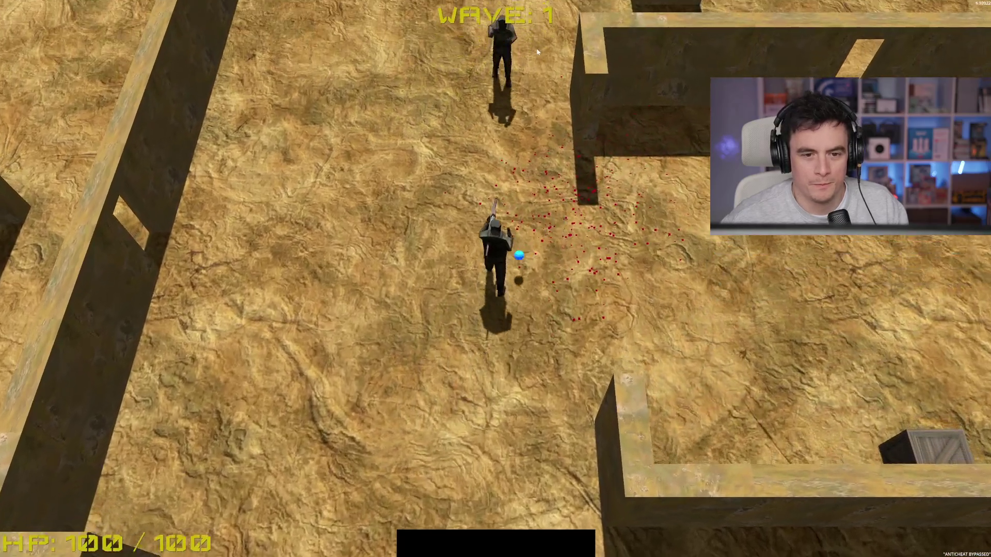
click(520, 54)
click(520, 54)
key(w)
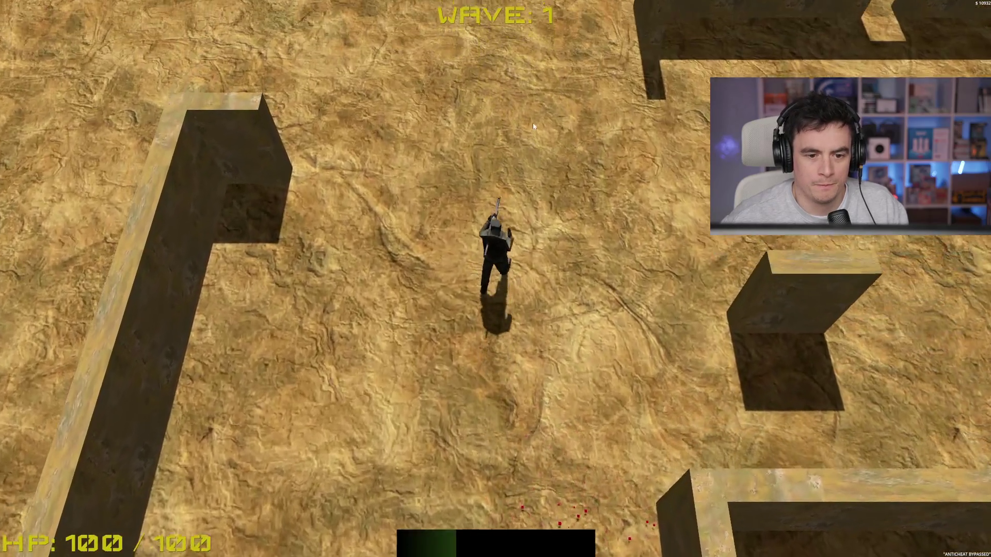
key(w)
Advance up the level, killing the newly spawned enemies and collecting the XP pickup.
click(707, 165)
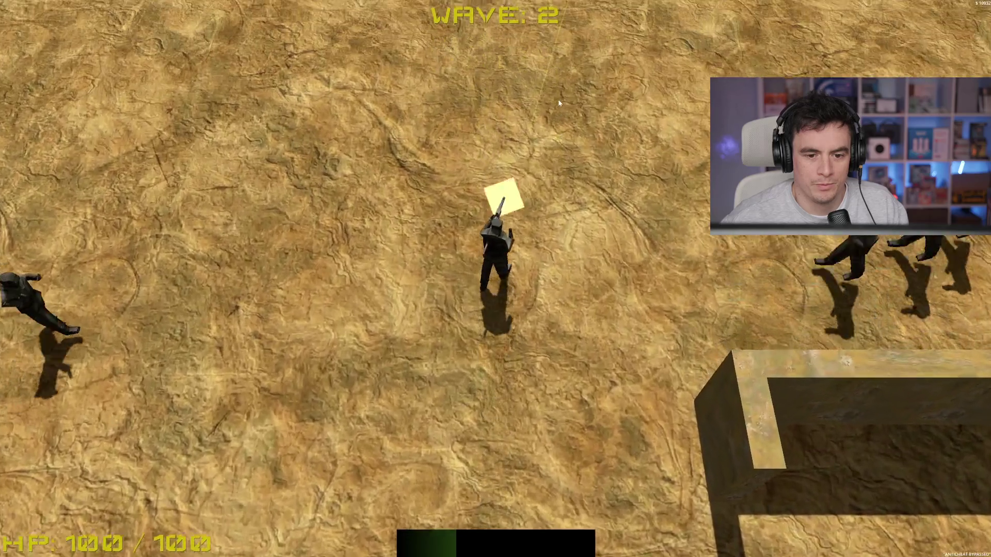
key(w)
click(599, 78)
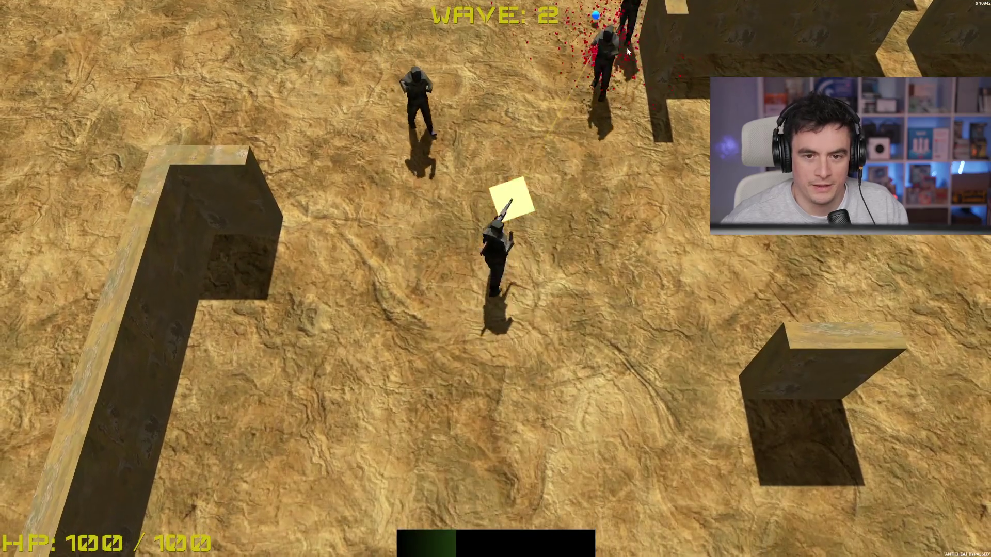
key(w)
click(476, 51)
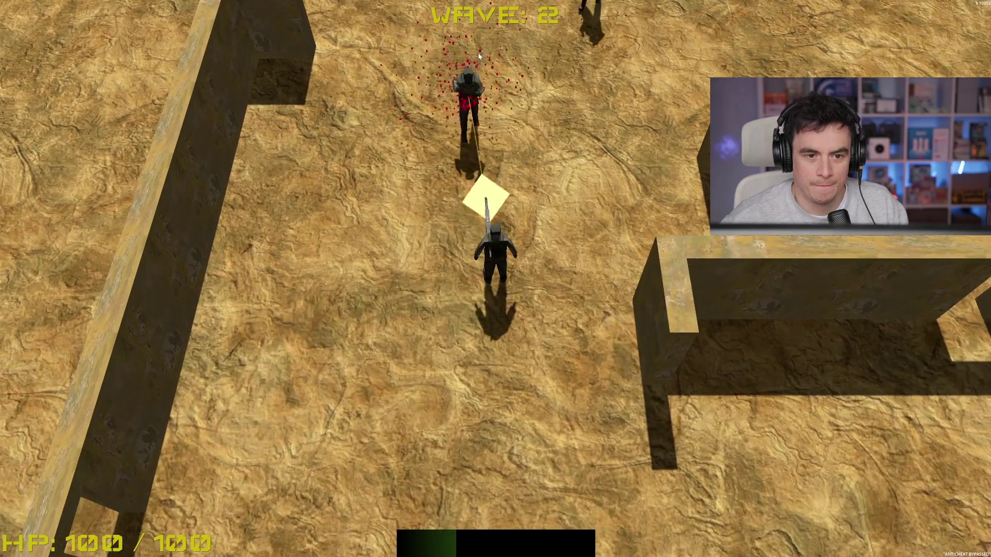
key(w)
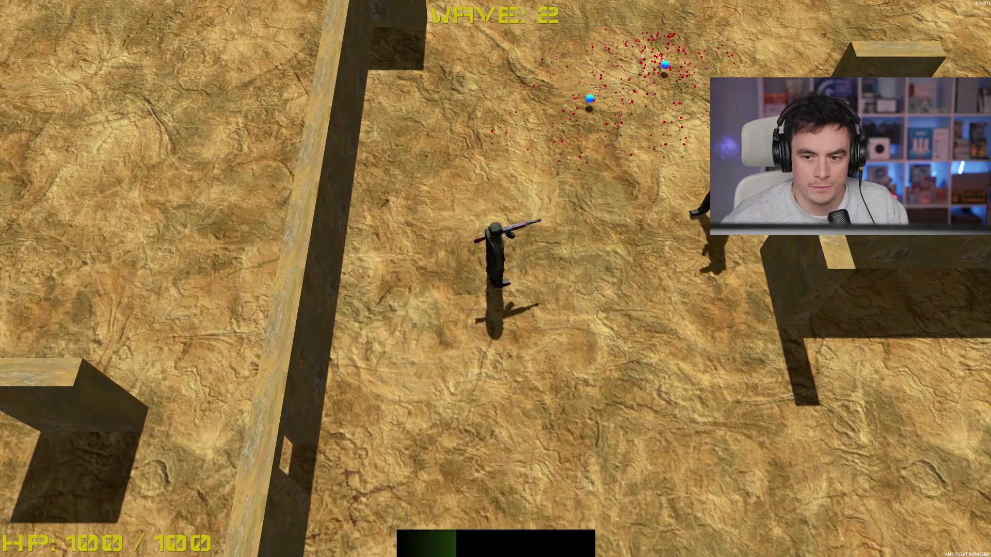
click(654, 195)
key(w)
click(573, 93)
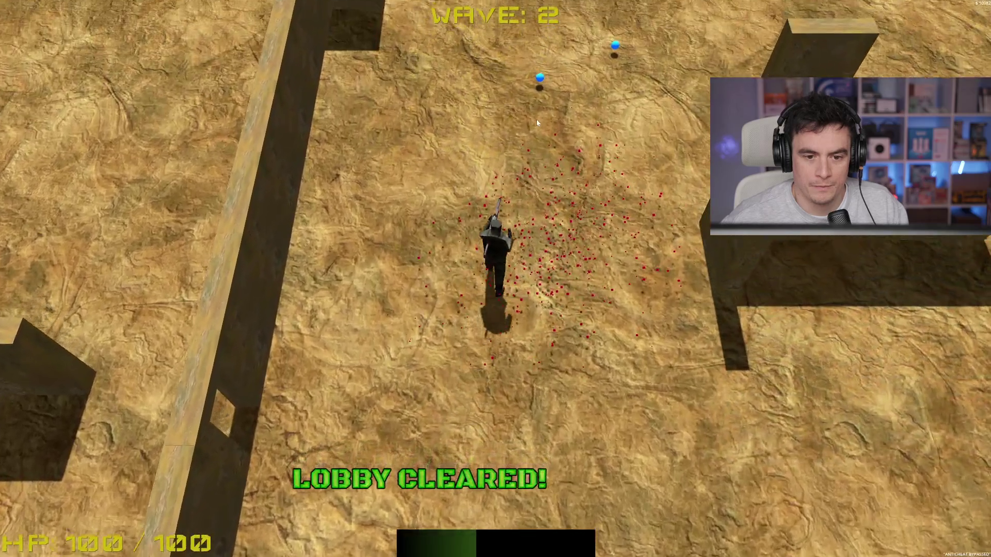
key(w)
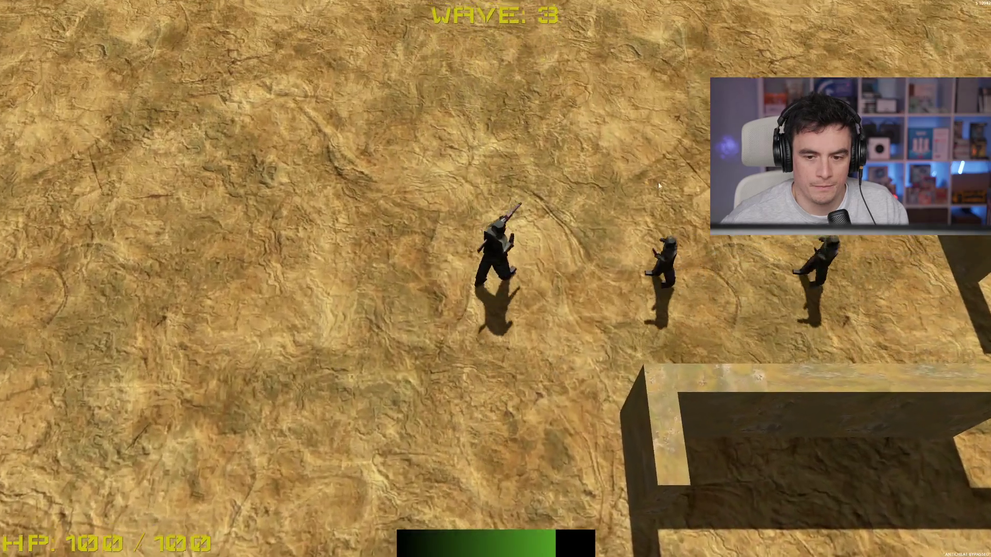
key(w)
click(666, 258)
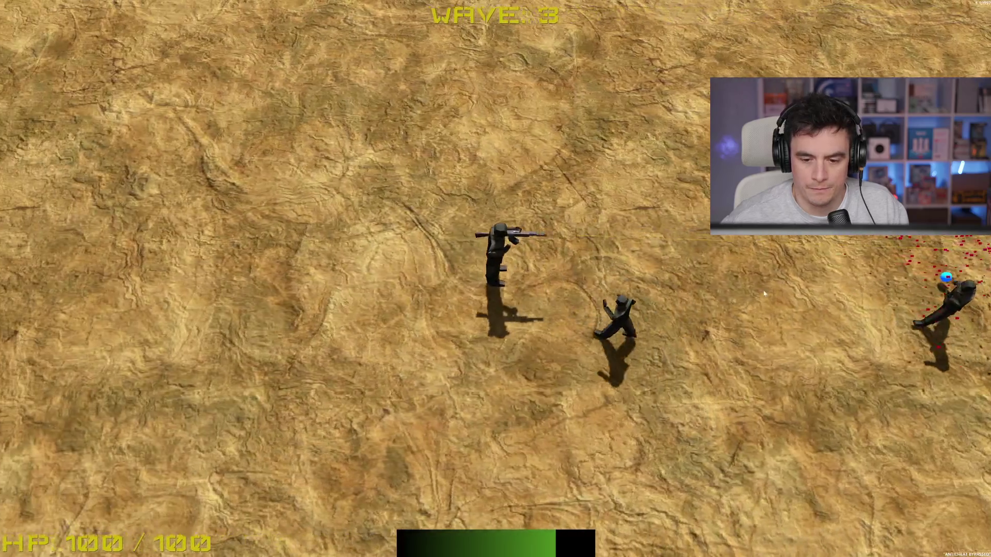
click(642, 269)
key(s)
click(597, 206)
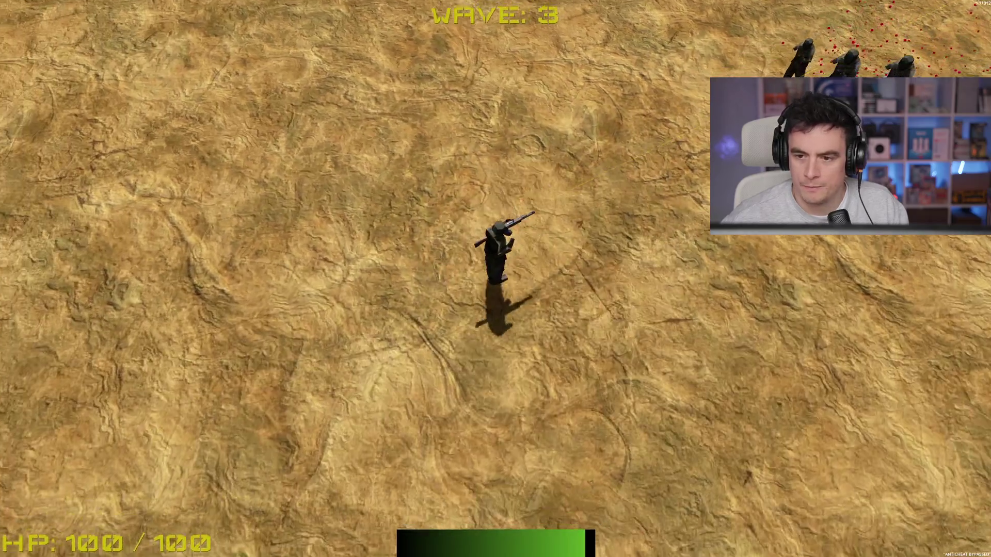
key(w)
click(679, 51)
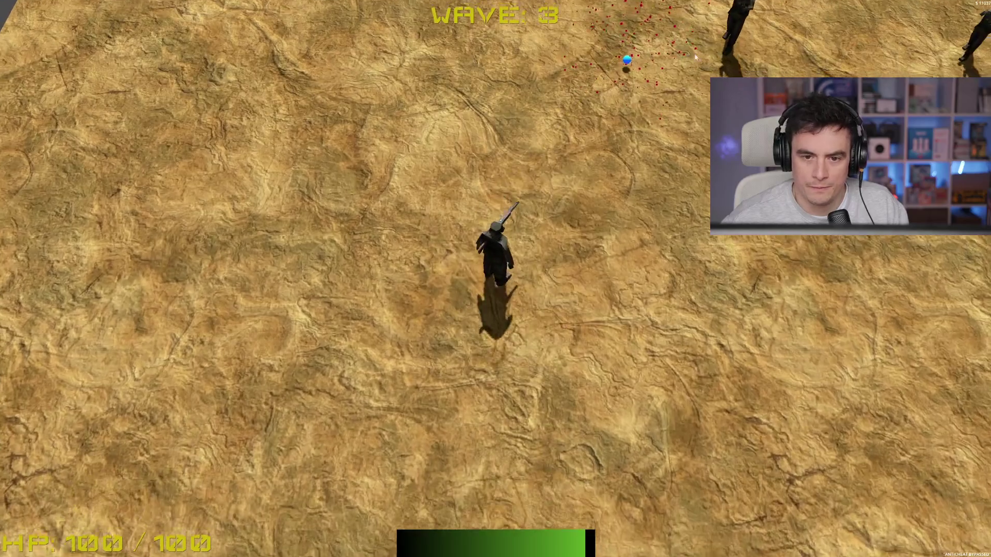
key(a)
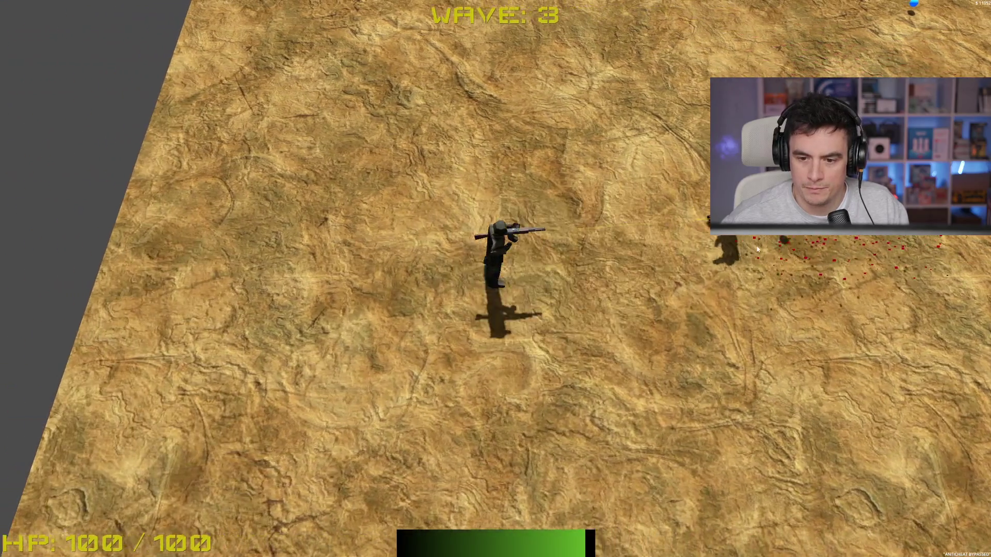
key(d)
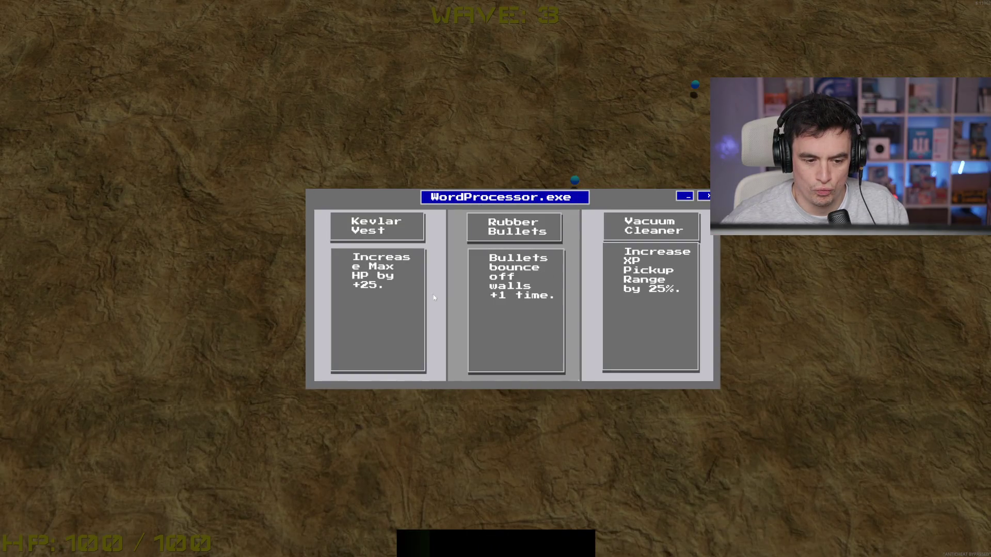
Take the Rubber Bullets upgrade and fight nearby enemies with wall-bouncing shots.
click(518, 298)
key(d)
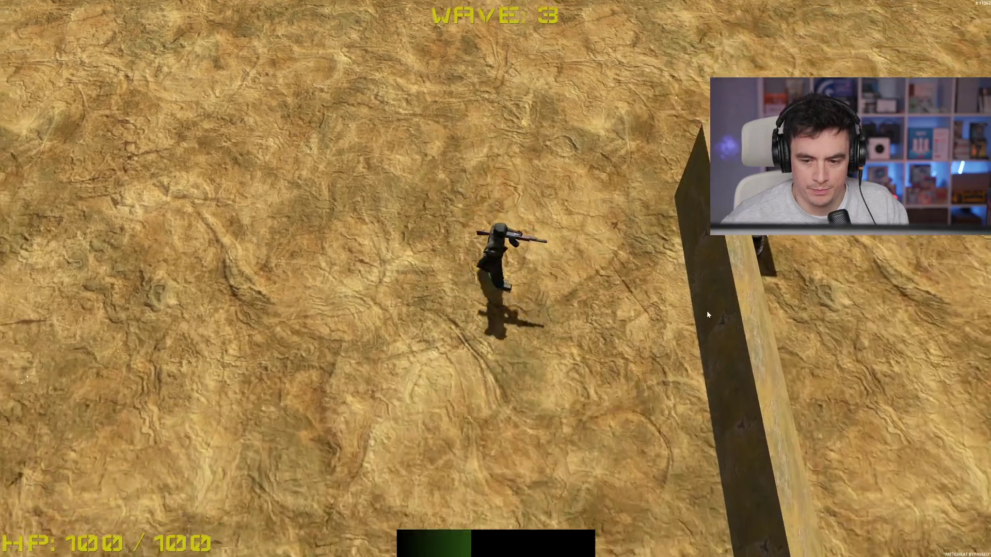
click(702, 241)
key(s)
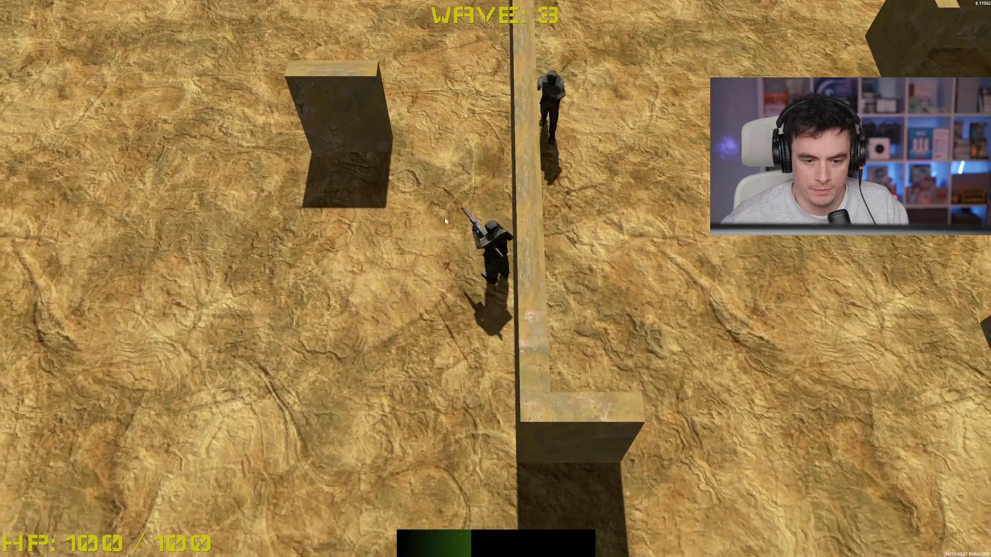
key(a)
click(638, 222)
key(d)
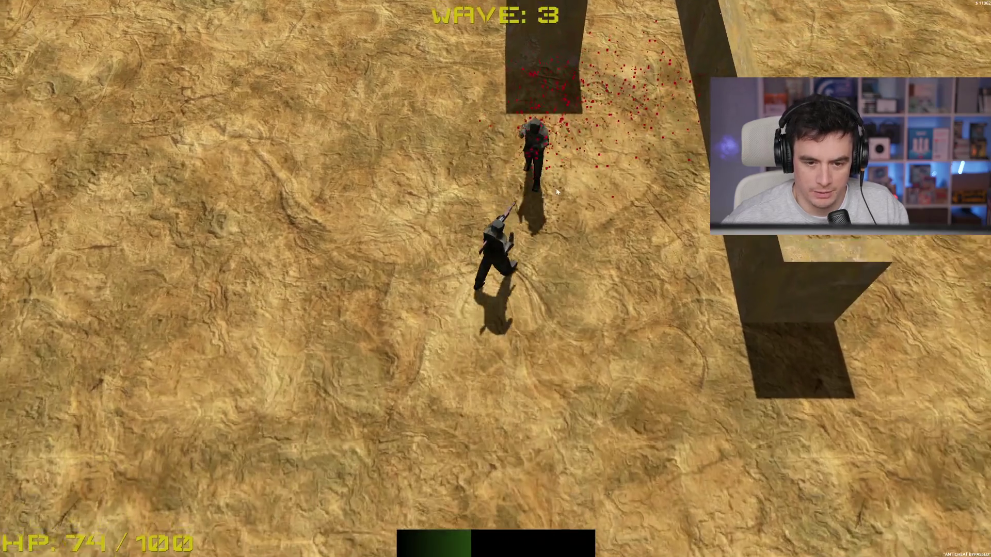
click(634, 207)
key(w)
key(d)
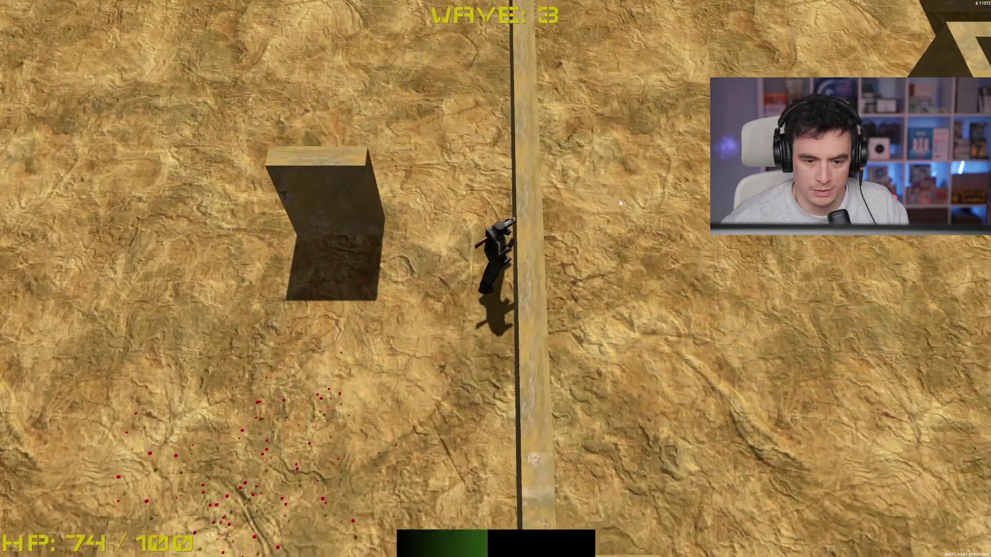
key(w)
key(a)
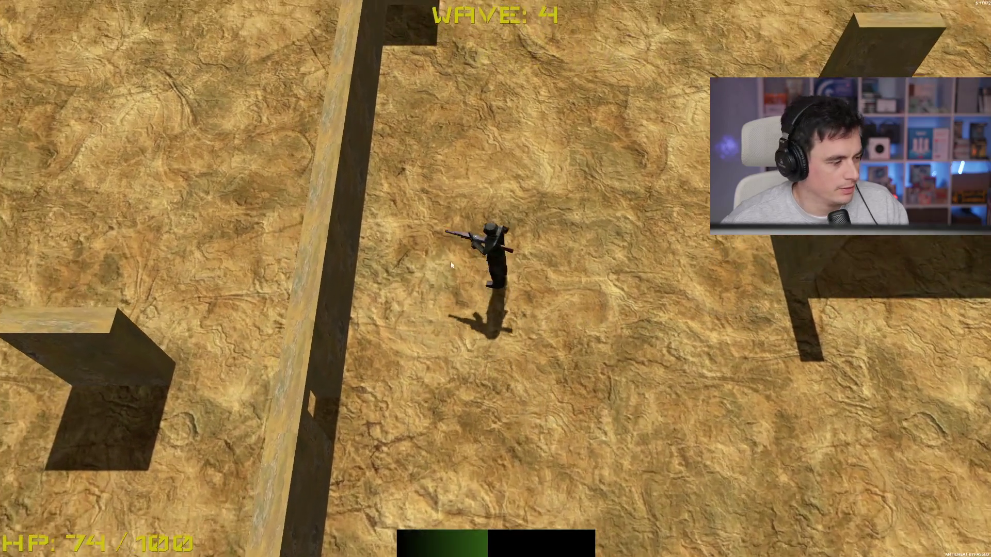
key(s)
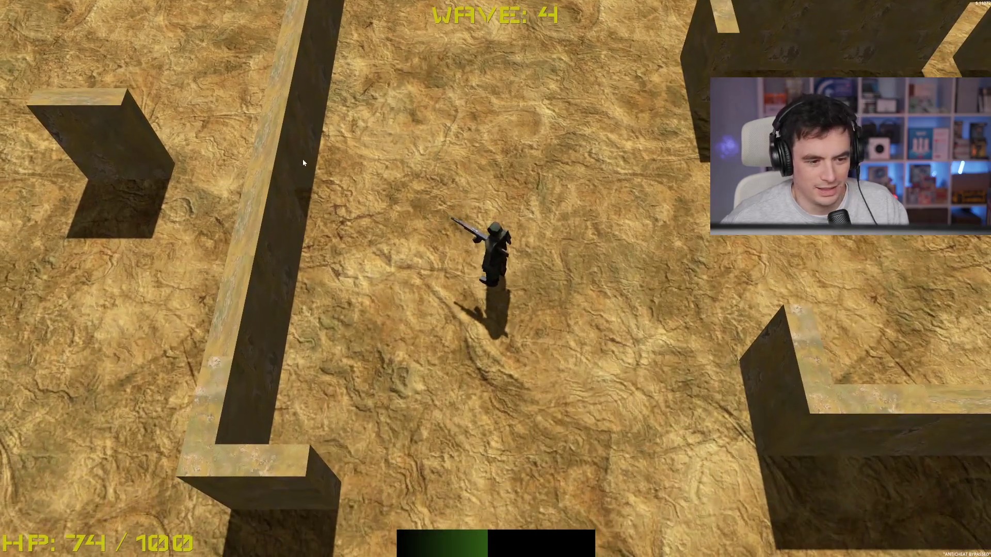
Push north, killing the approaching enemies and collecting the blue orb.
key(w)
click(453, 104)
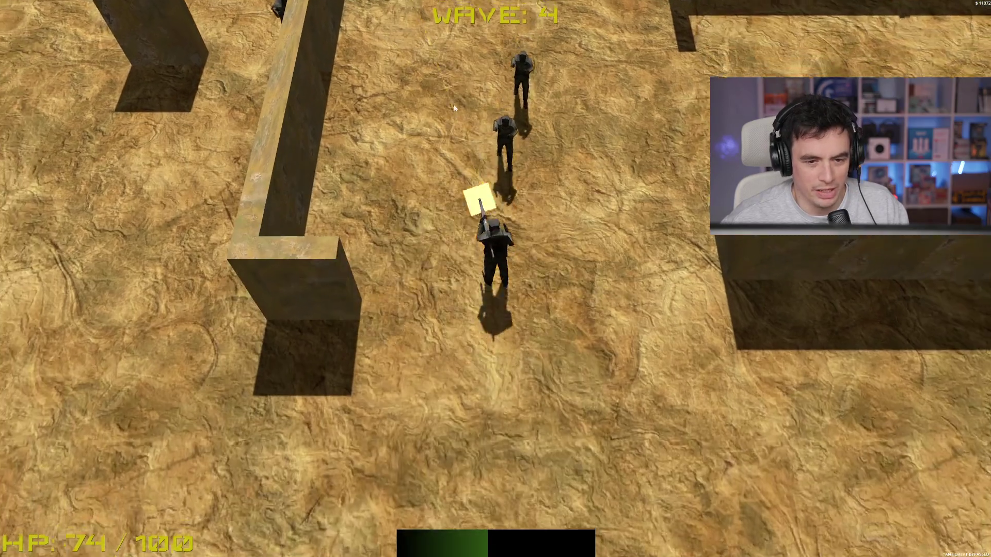
key(s)
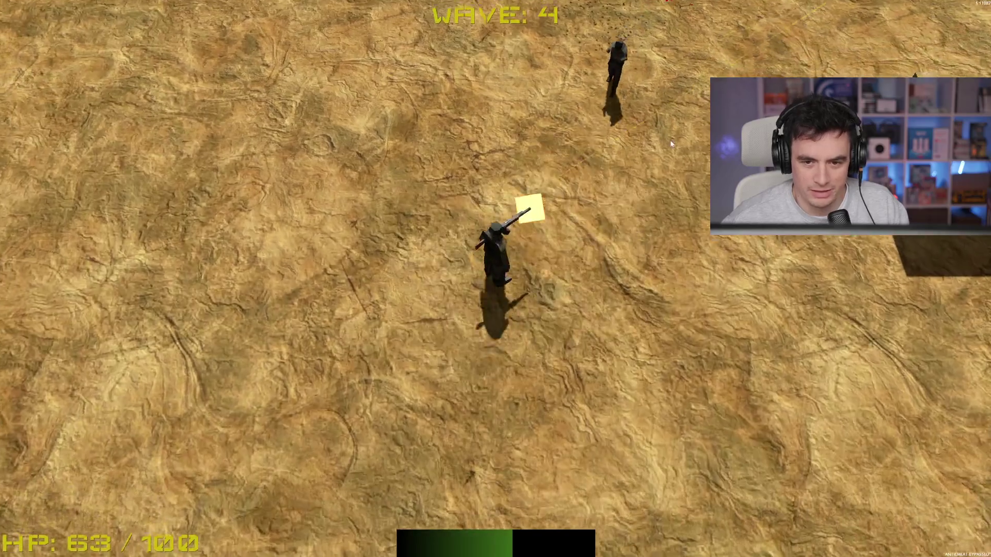
click(614, 72)
key(w)
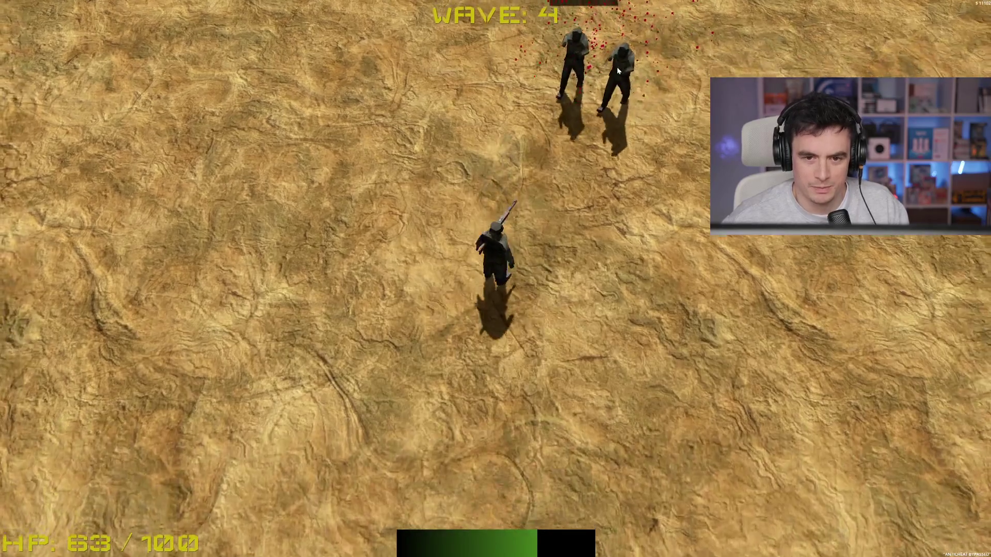
click(617, 67)
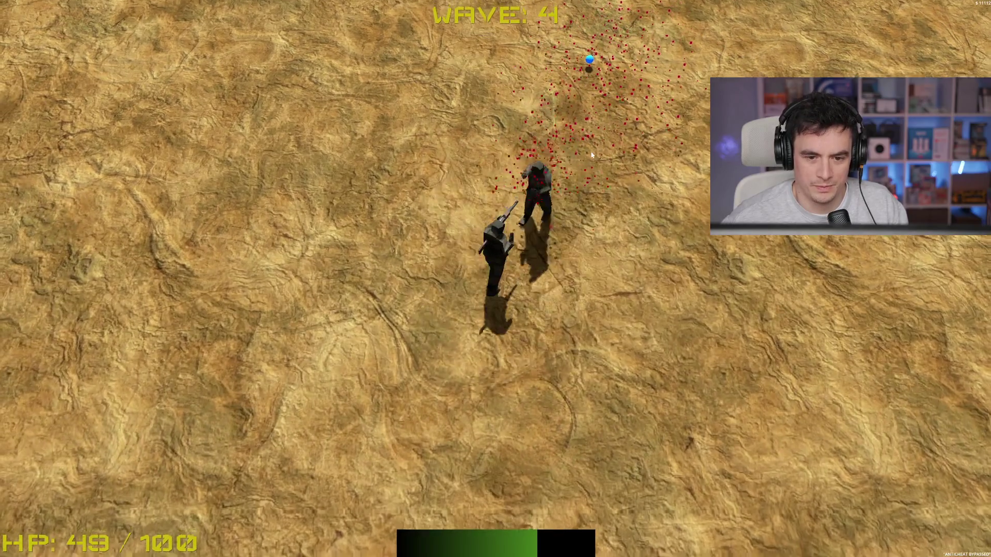
click(551, 136)
key(w)
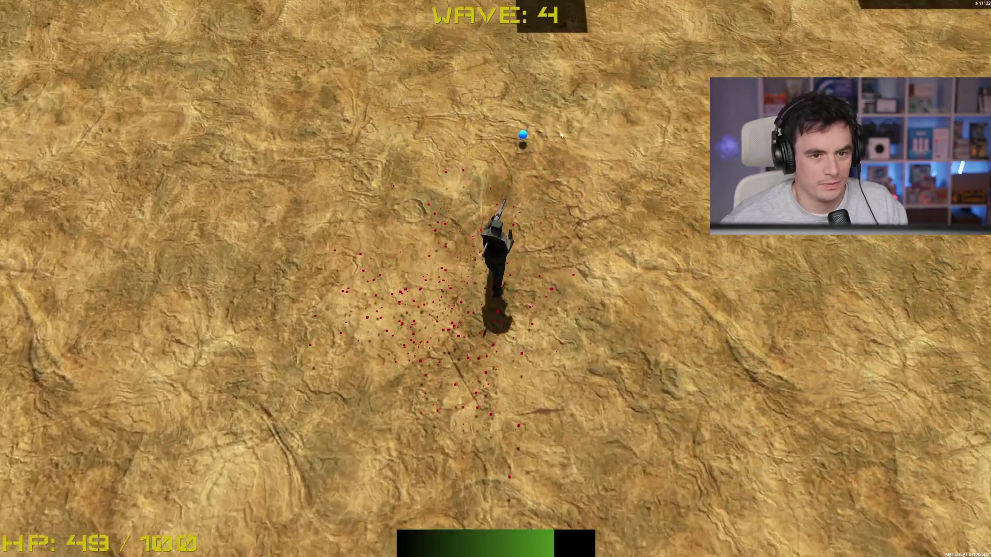
key(w)
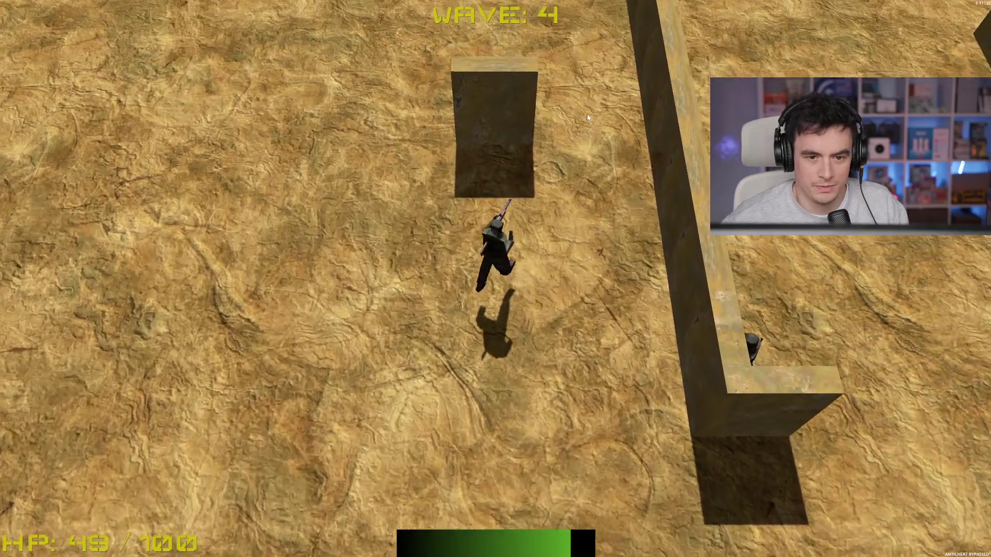
key(w)
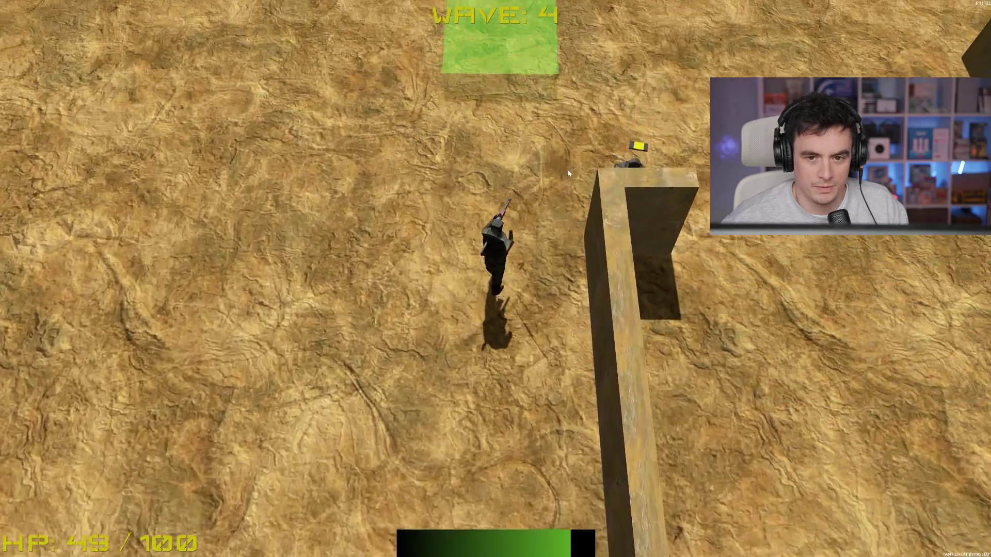
click(770, 283)
Buy the crit chance upgrade at the shop pad, then pick the Rapid Fire Trigger upgrade.
key(w)
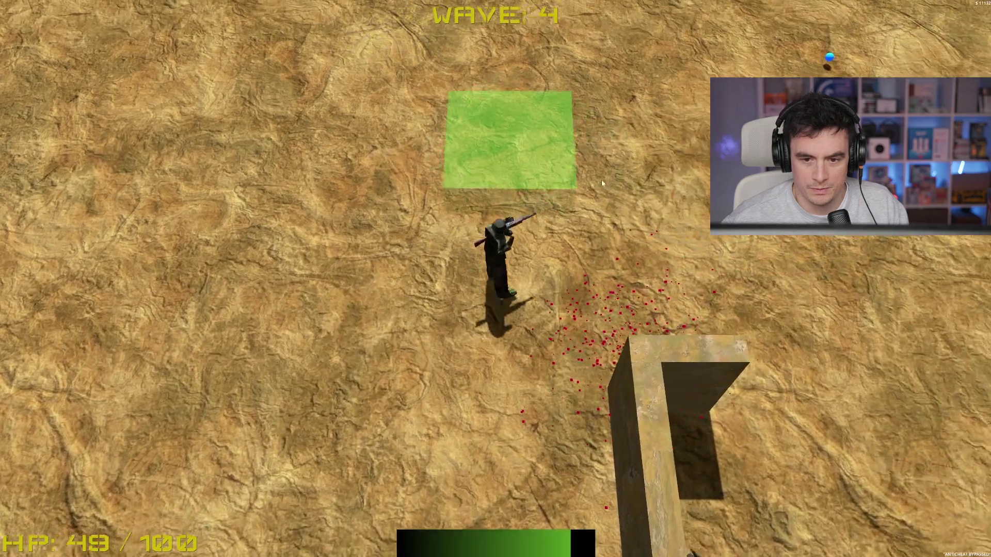
key(b)
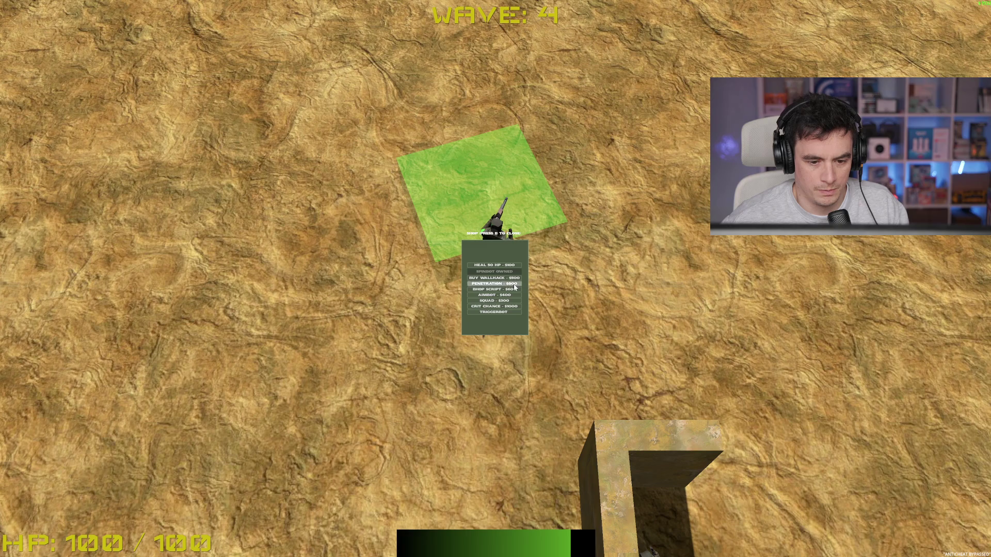
click(512, 308)
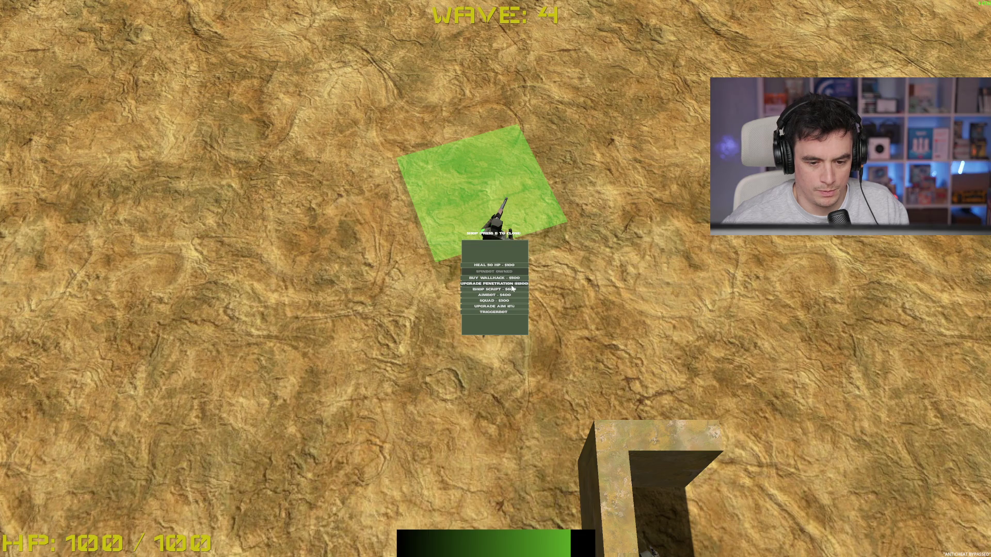
key(b)
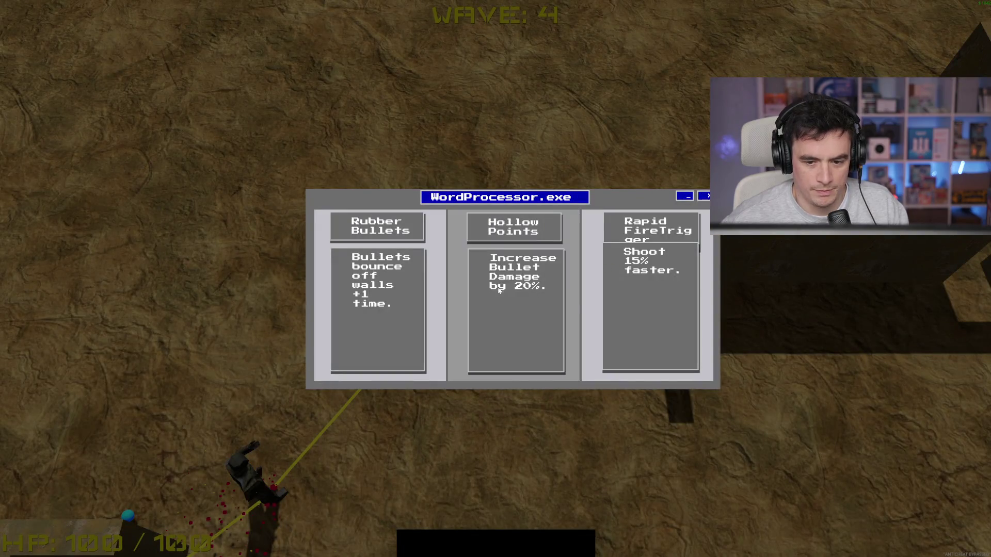
click(639, 309)
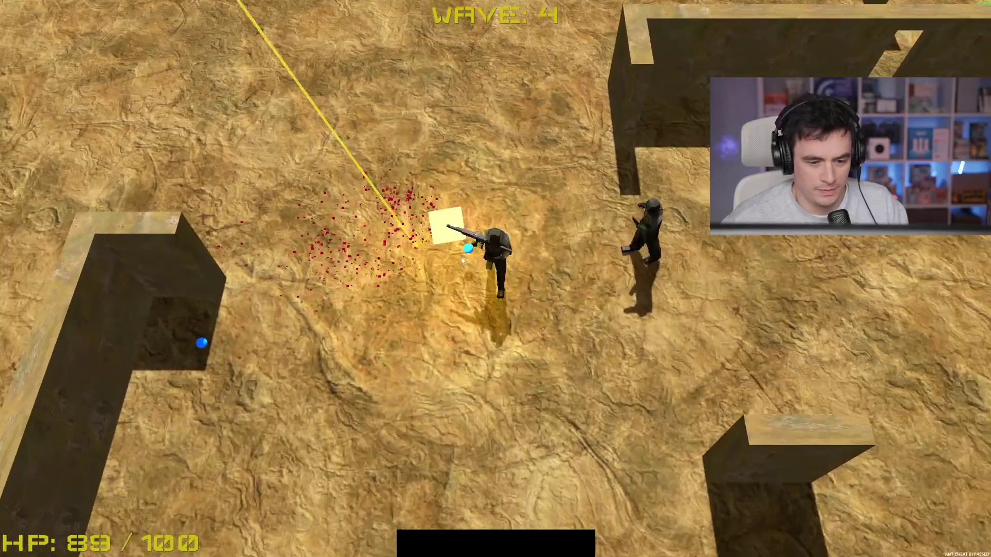
Walk into the next wave and dodge around the enemies across the desert.
key(w)
key(d)
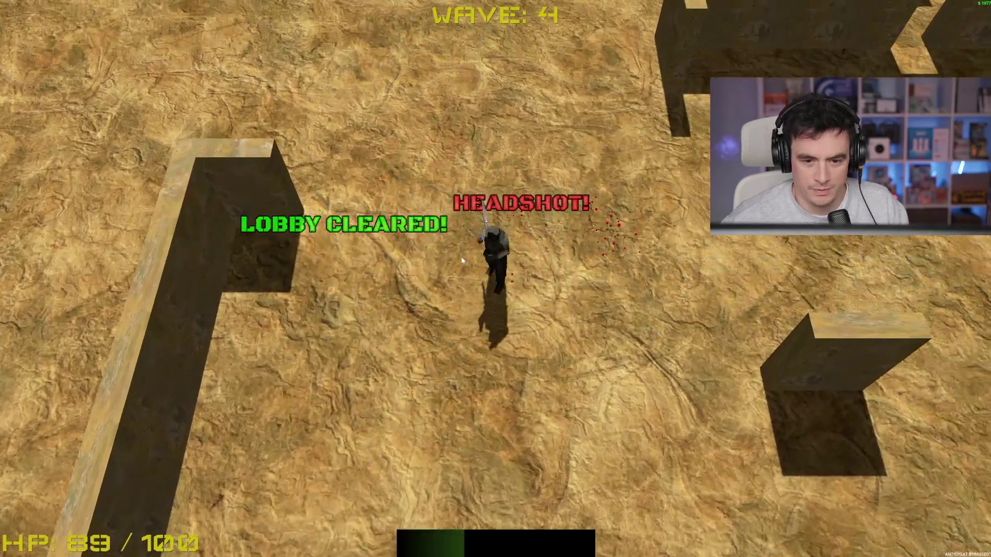
key(w)
key(d)
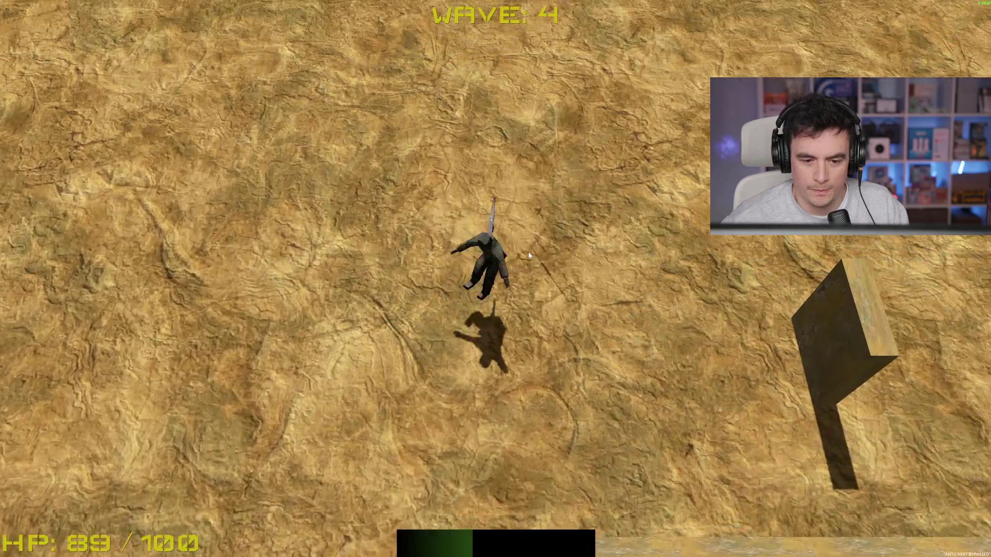
key(d)
key(s)
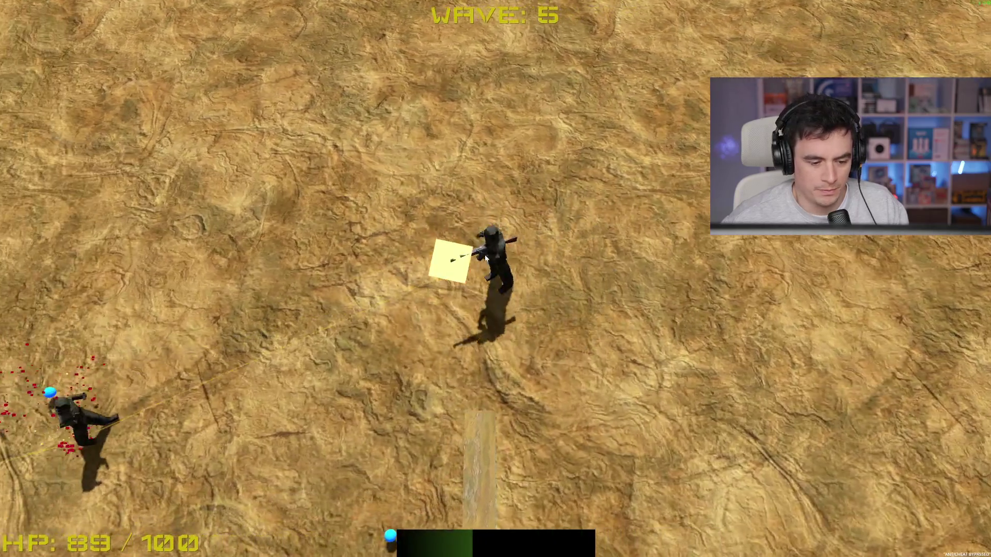
key(a)
key(s)
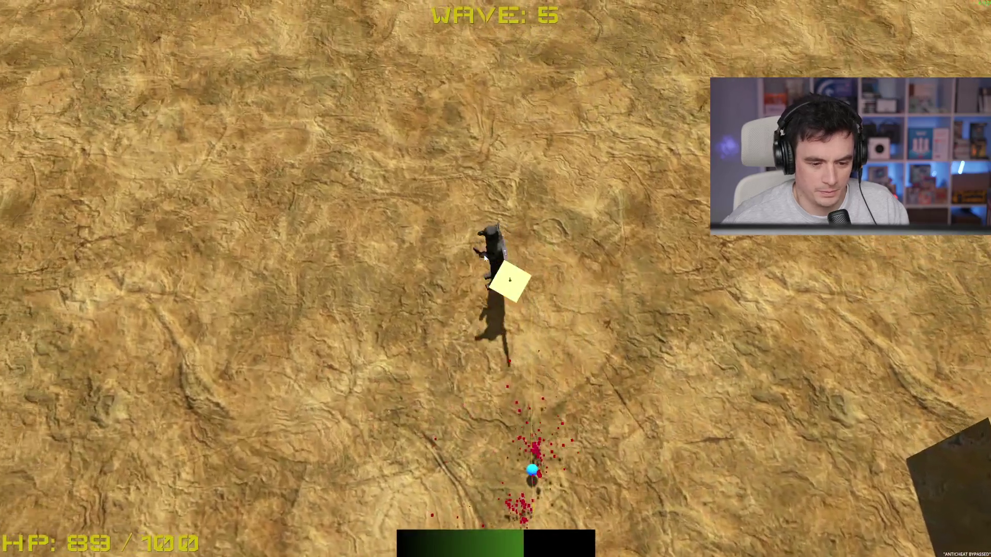
key(s)
key(d)
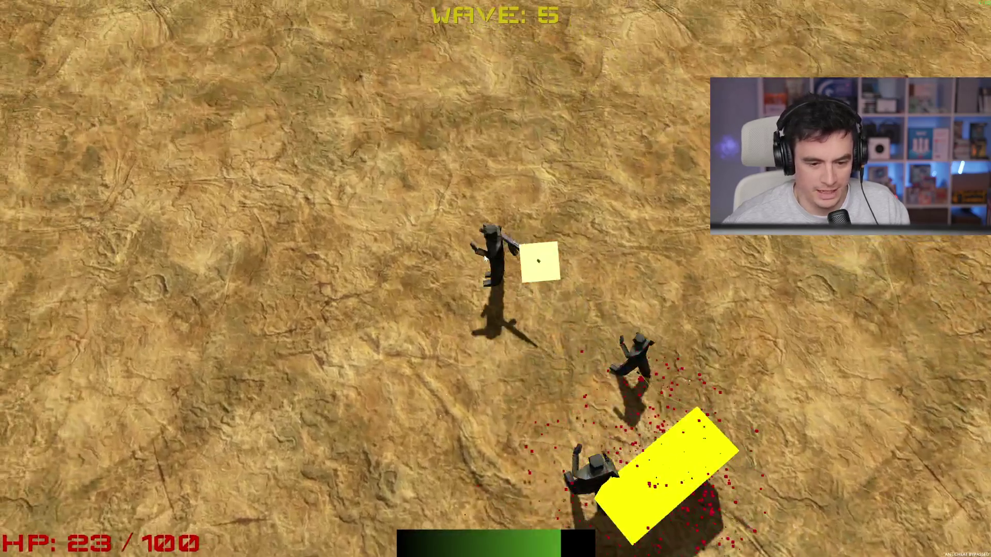
key(s)
key(a)
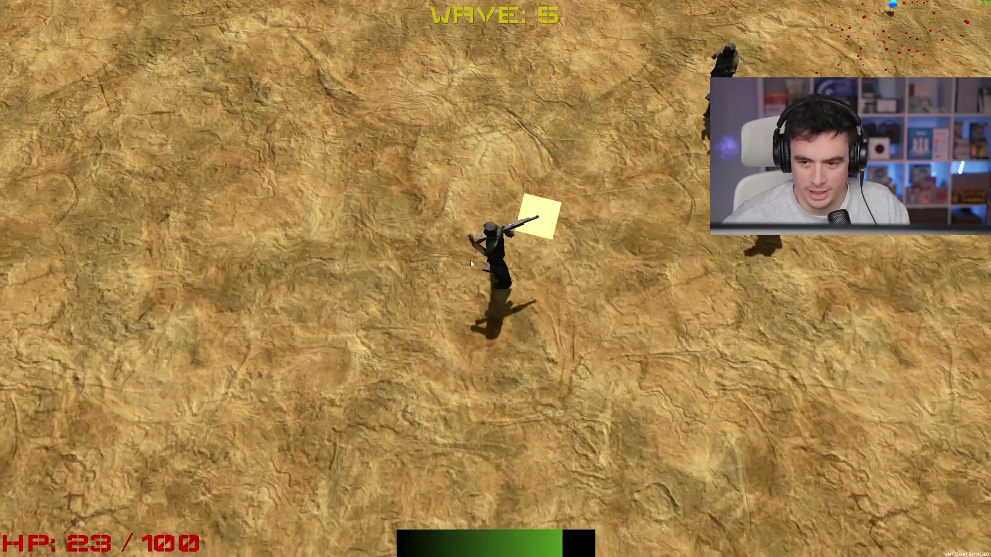
key(d)
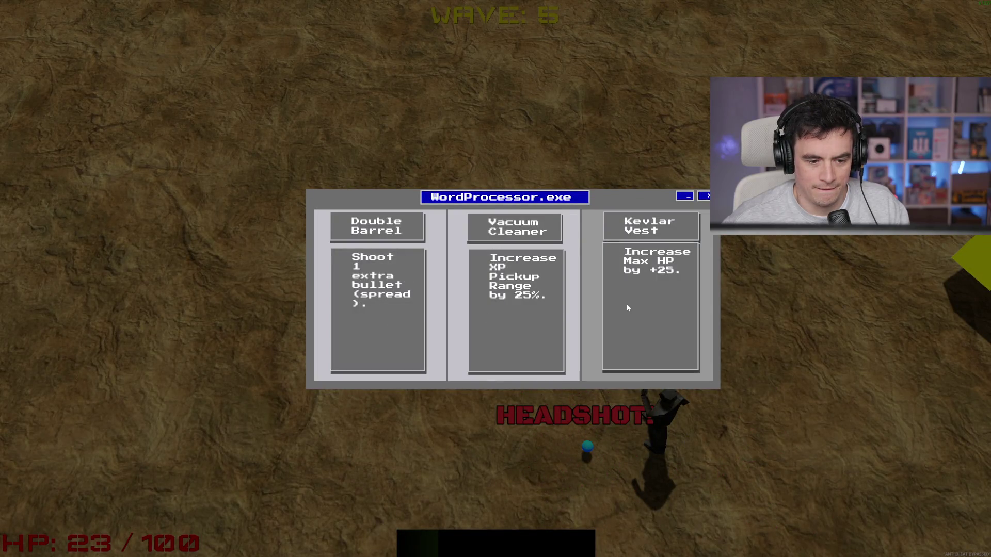
Choose Kevlar Vest, buy Heal 50 HP, then leave the ended run and quit to the editor.
click(626, 305)
key(d)
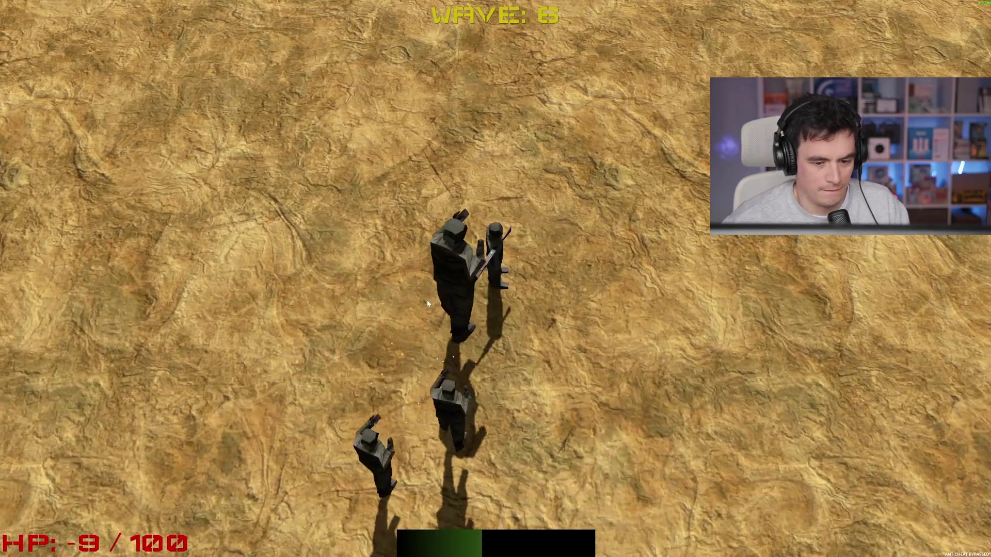
key(b)
click(497, 266)
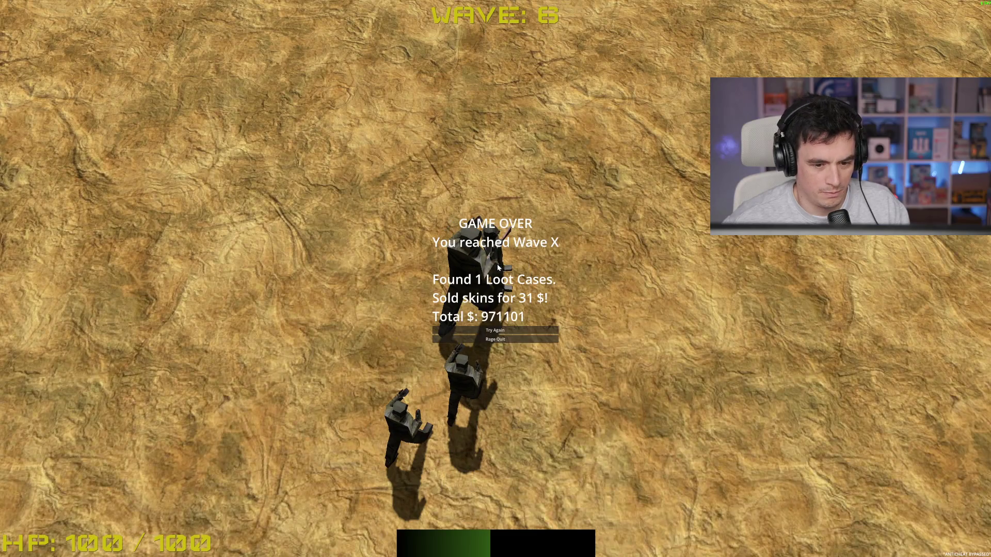
click(509, 340)
click(900, 534)
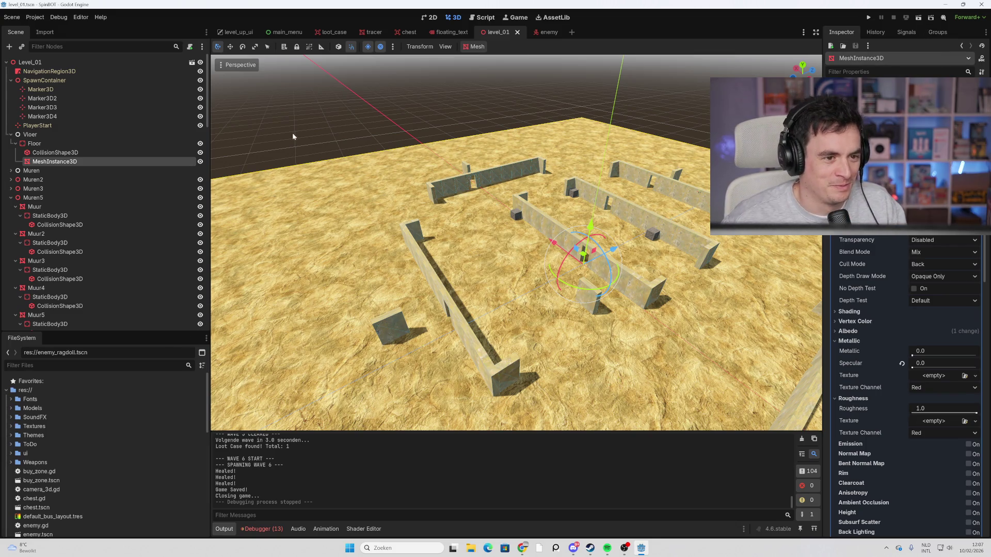
Open the main_menu scene tab and switch to the 3D view.
click(286, 34)
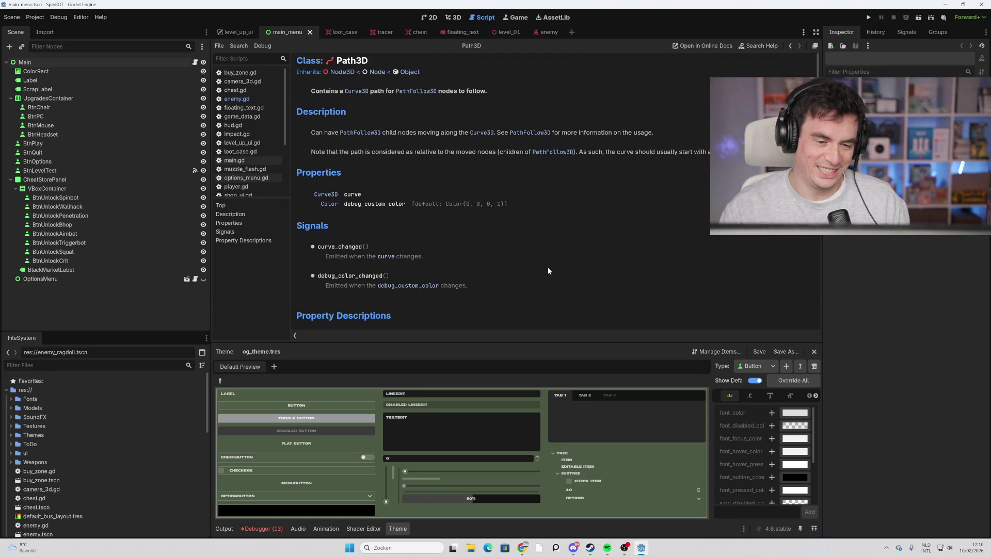
click(456, 20)
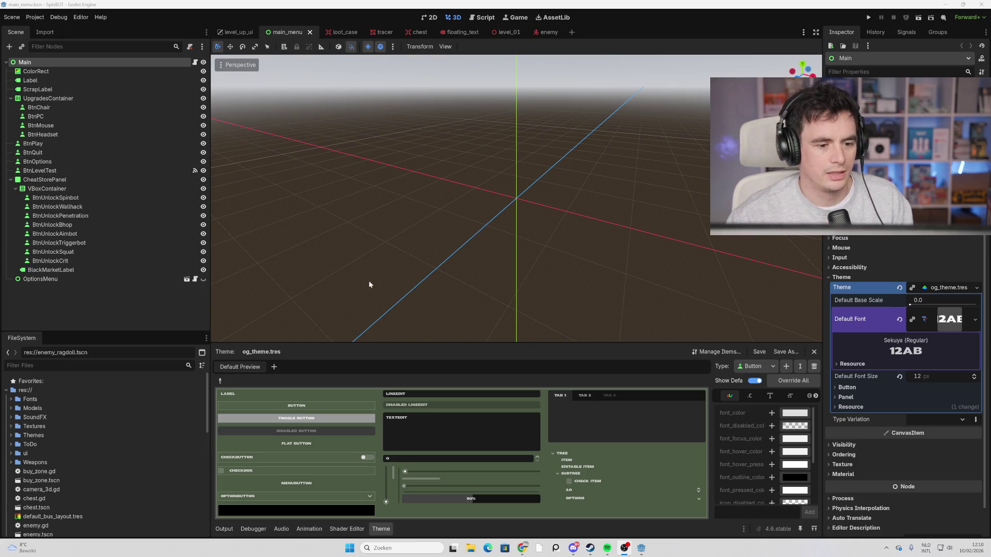
Show the main menu's 2D layout and bring up the Main node's context menu.
click(431, 17)
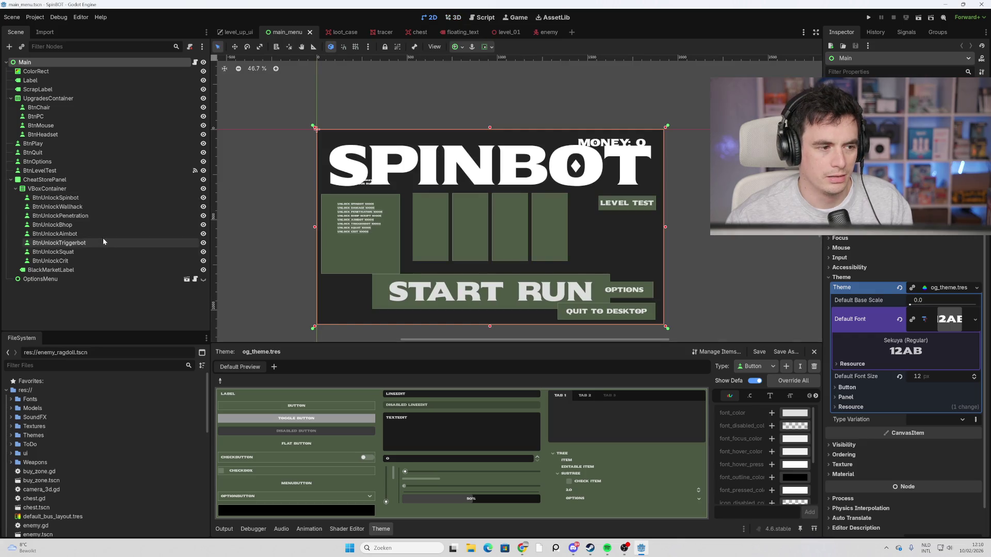
right_click(78, 62)
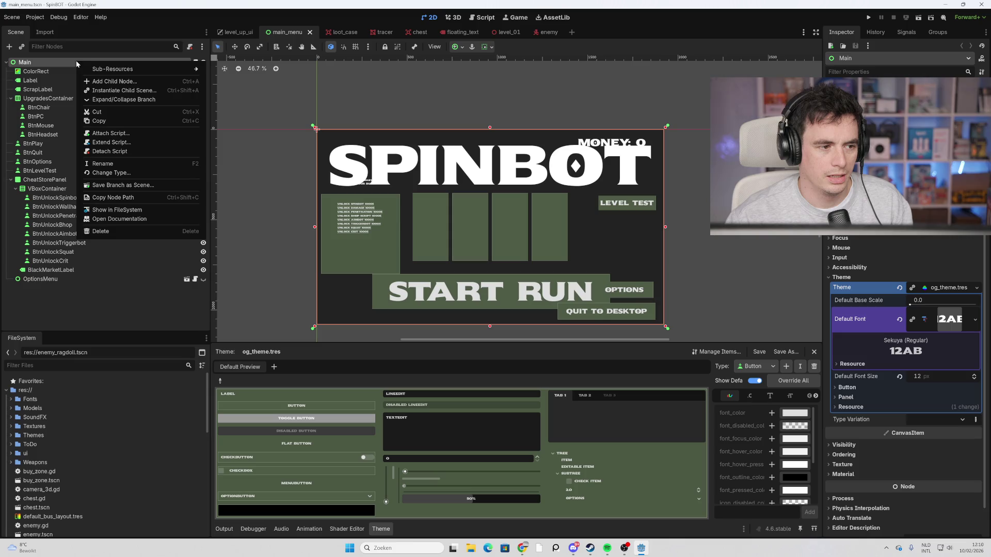
Add a SubViewport child node under Main by searching 'subi'.
click(118, 82)
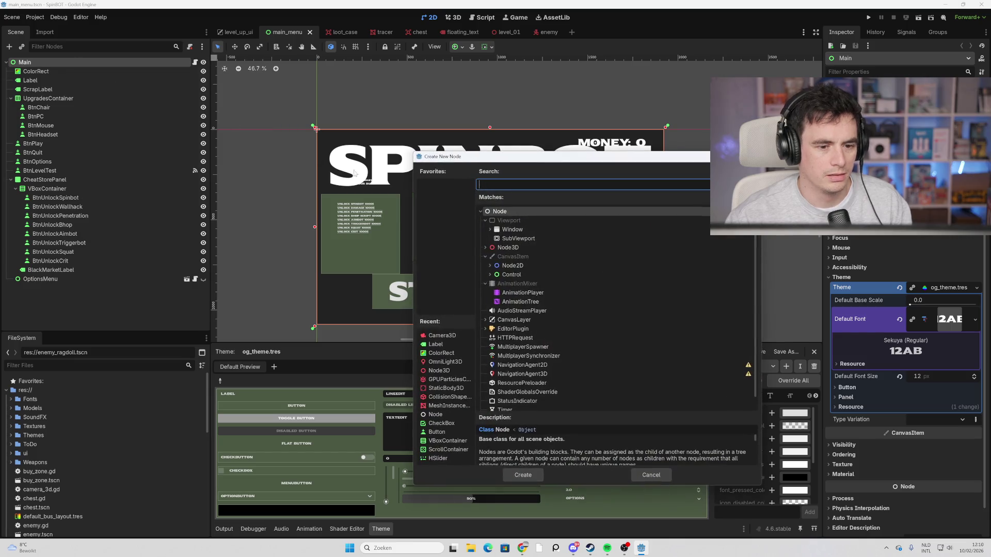
text(subi)
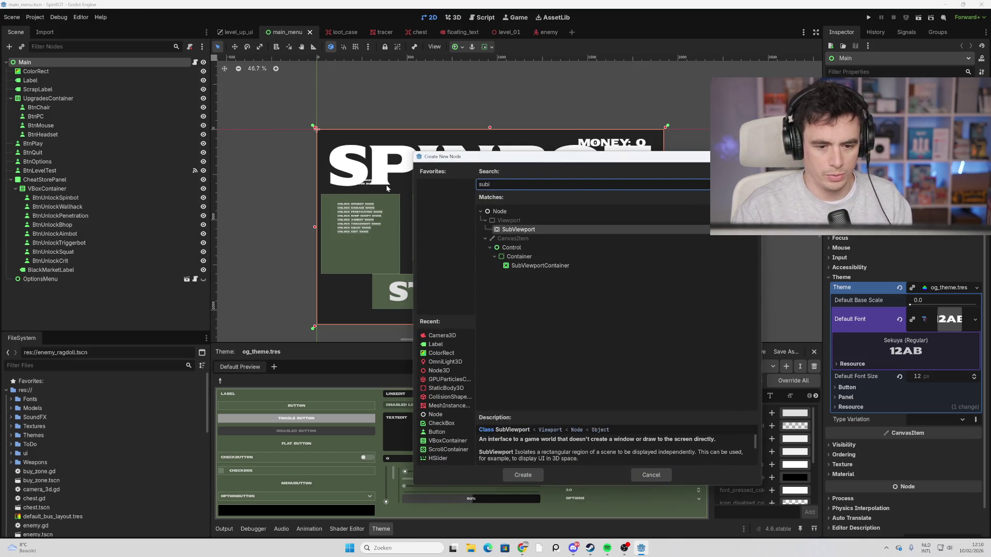
double_click(539, 227)
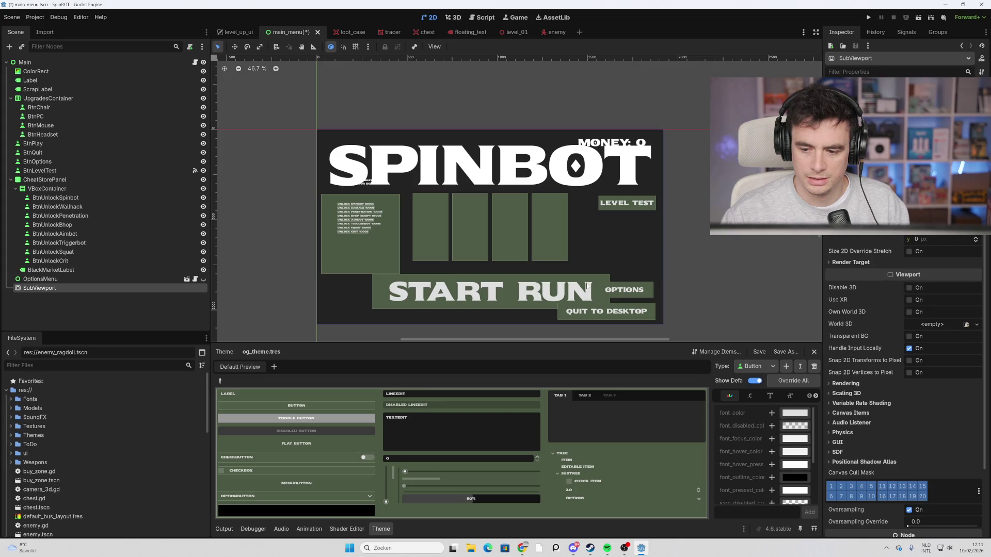
Filter the FileSystem dock with 'mo' and open the Models folder.
right_click(68, 289)
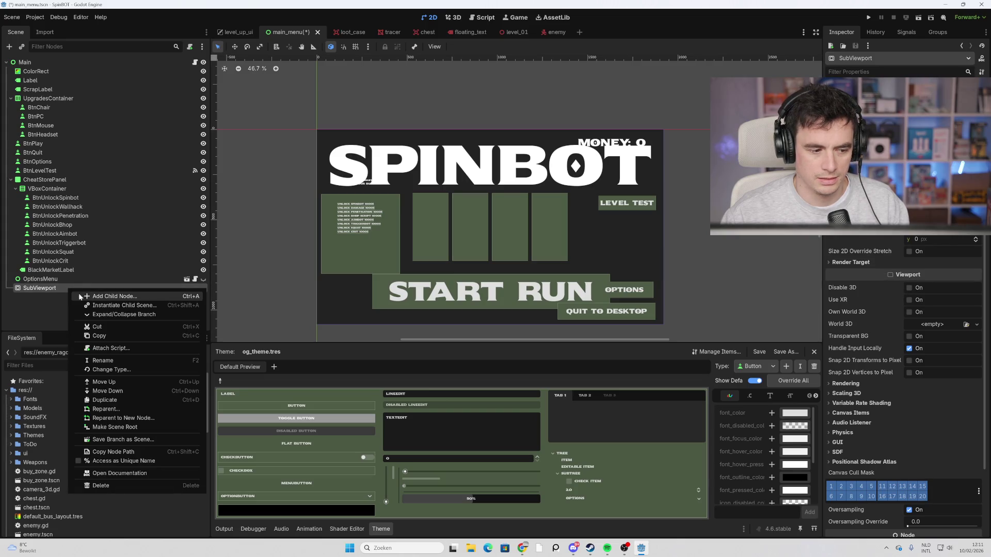
click(106, 297)
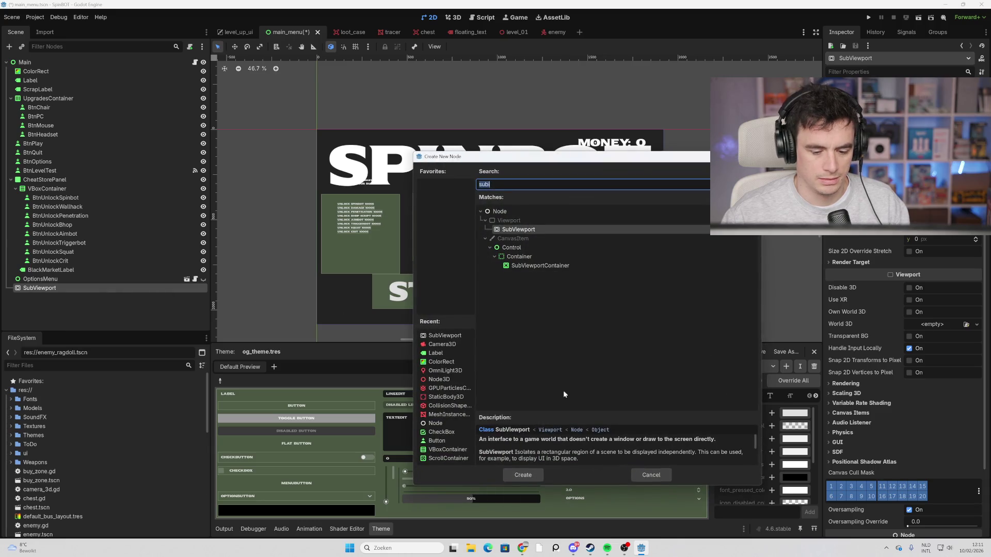
click(646, 476)
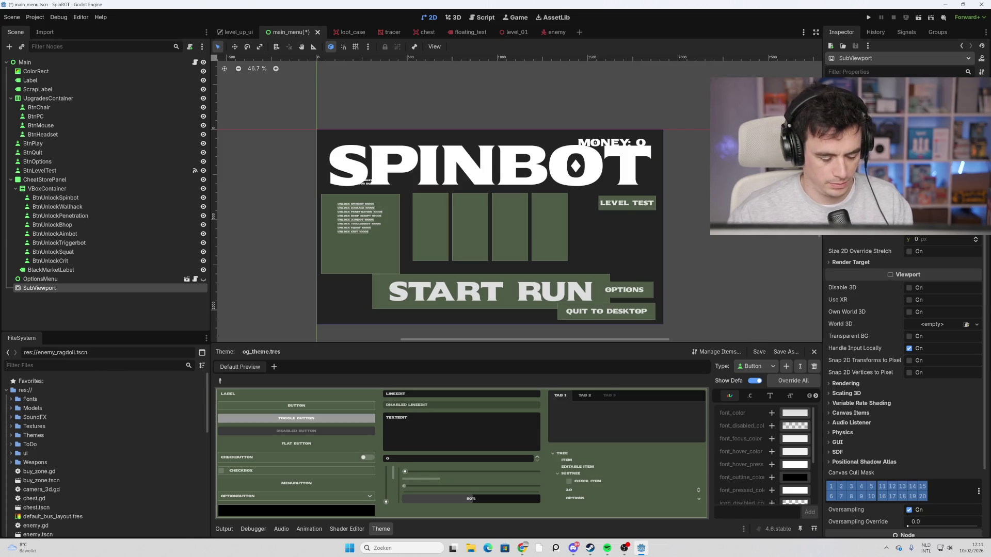
text(model)
click(46, 395)
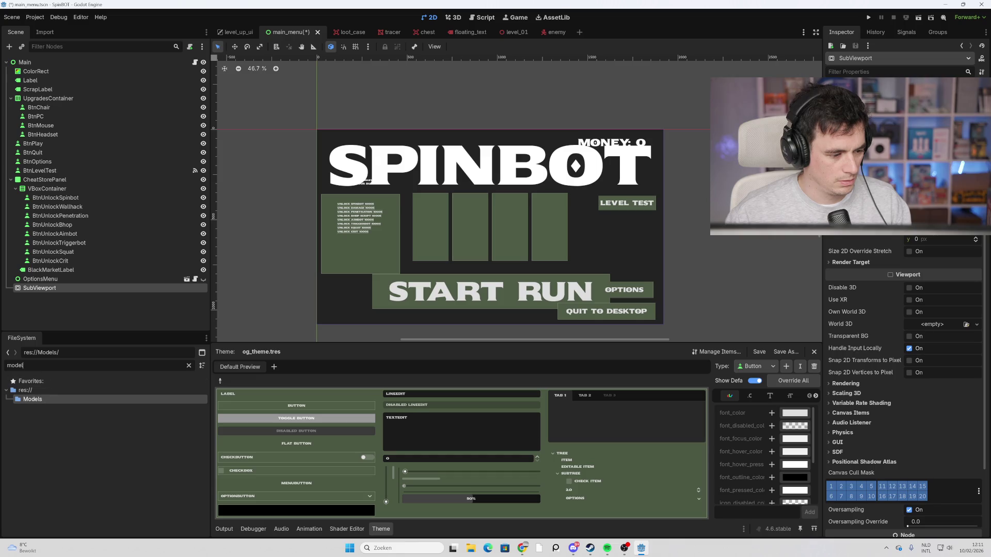
Clear the filter and drag gamingchair2.blend onto the SubViewport node as its child.
key(BackSpace)
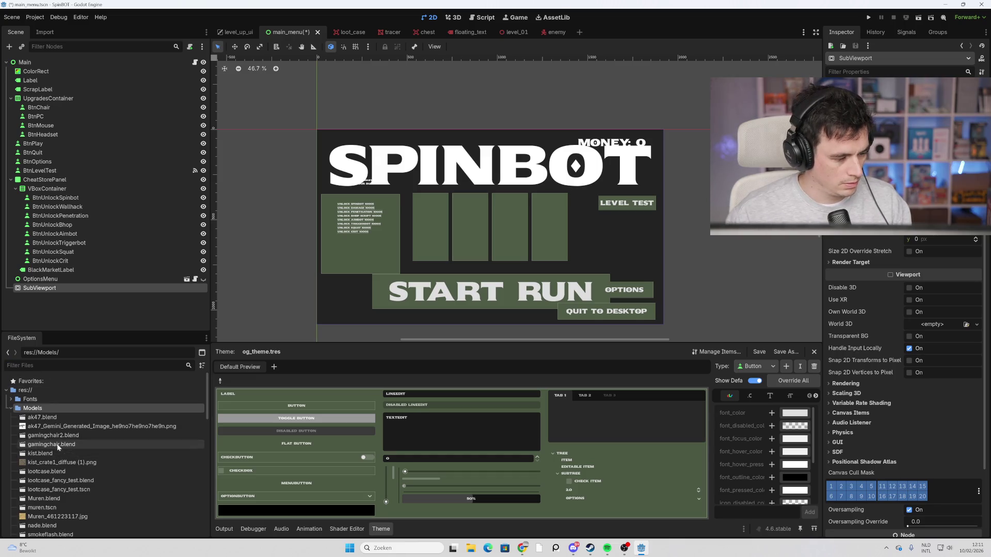
click(58, 446)
double_click(66, 435)
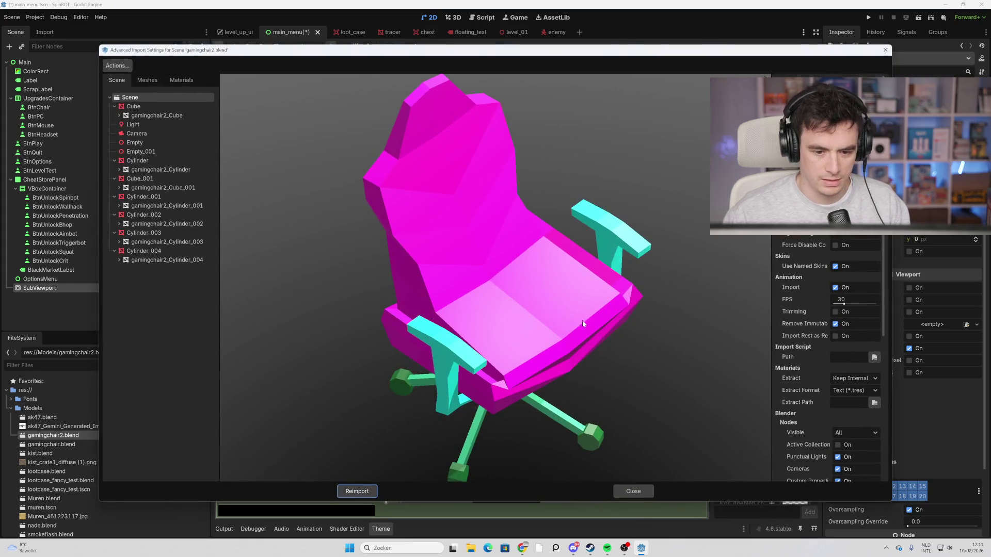
mouse_move(583, 323)
mouse_down()
mouse_move(516, 274)
mouse_move(625, 439)
mouse_up()
drag(52, 435, 64, 288)
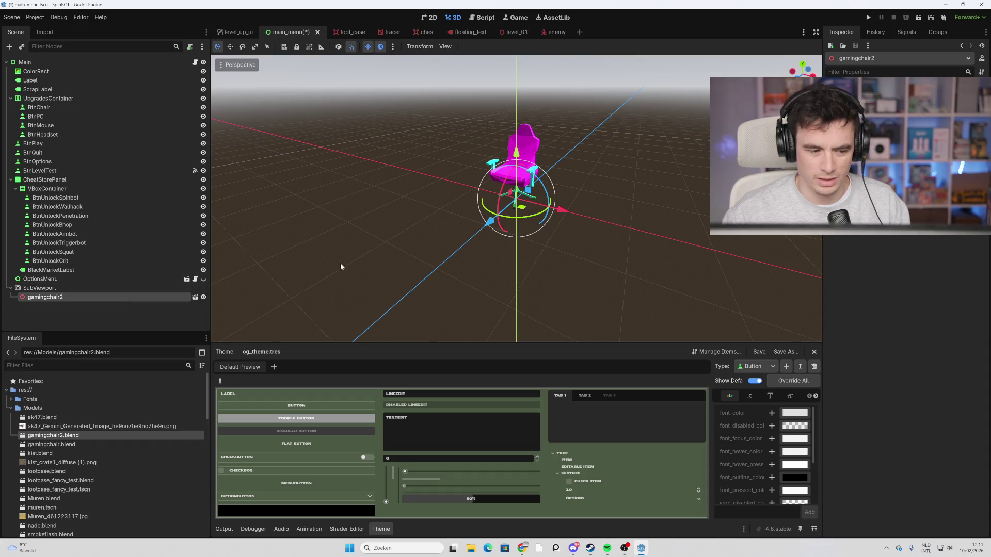
Select the SubViewport and gamingchair2 nodes together in the Scene tree.
click(79, 288)
scroll(902, 206, down, 3)
scroll(902, 207, up, 3)
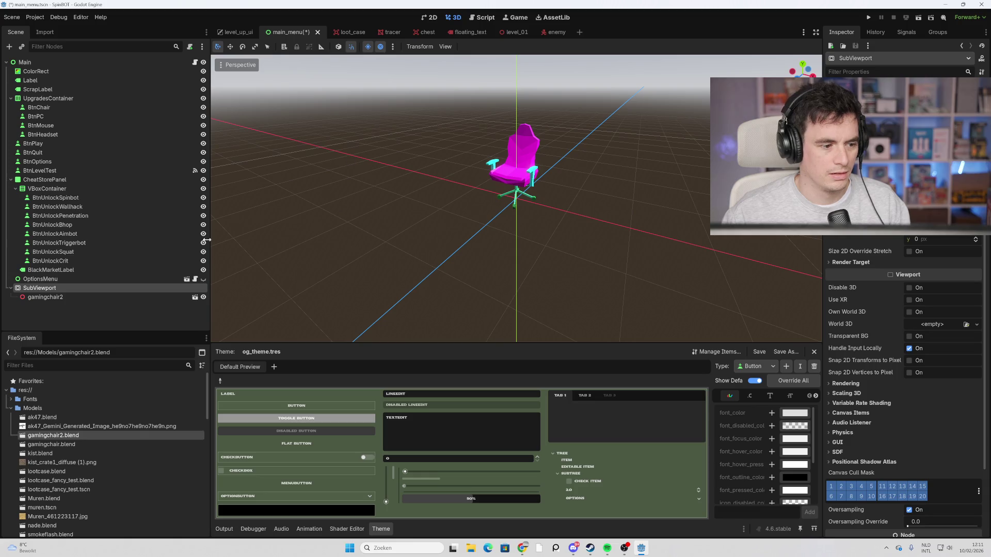
click(130, 64)
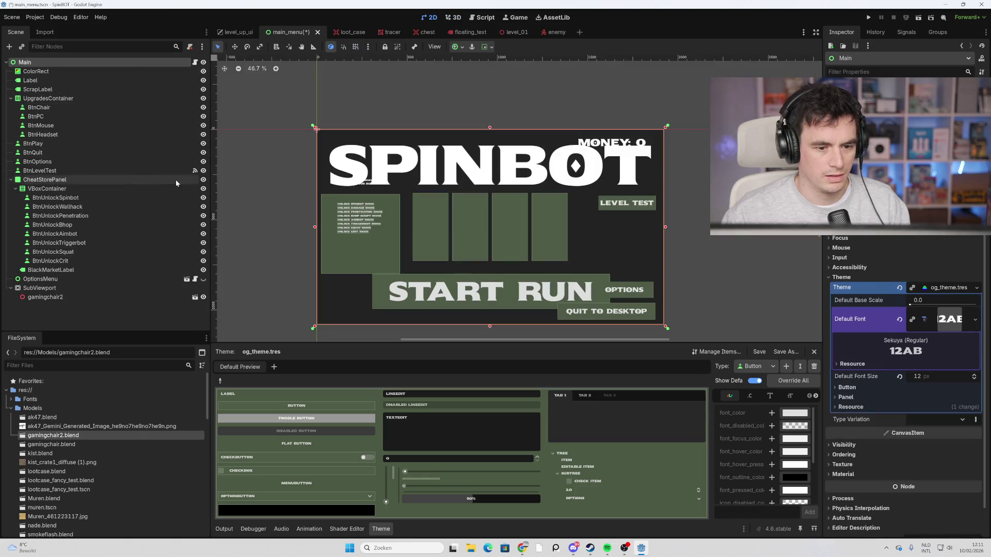
click(82, 288)
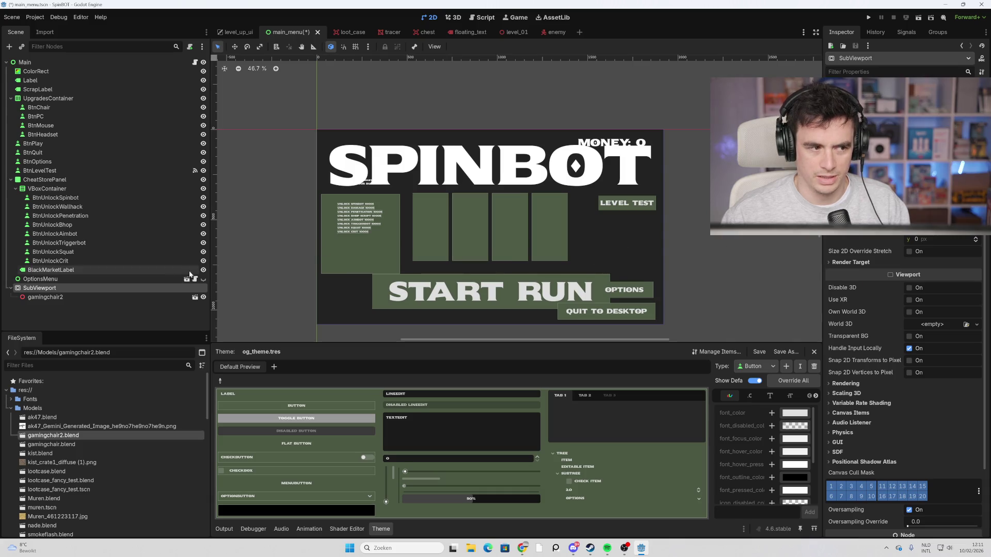
ctrl+click(83, 298)
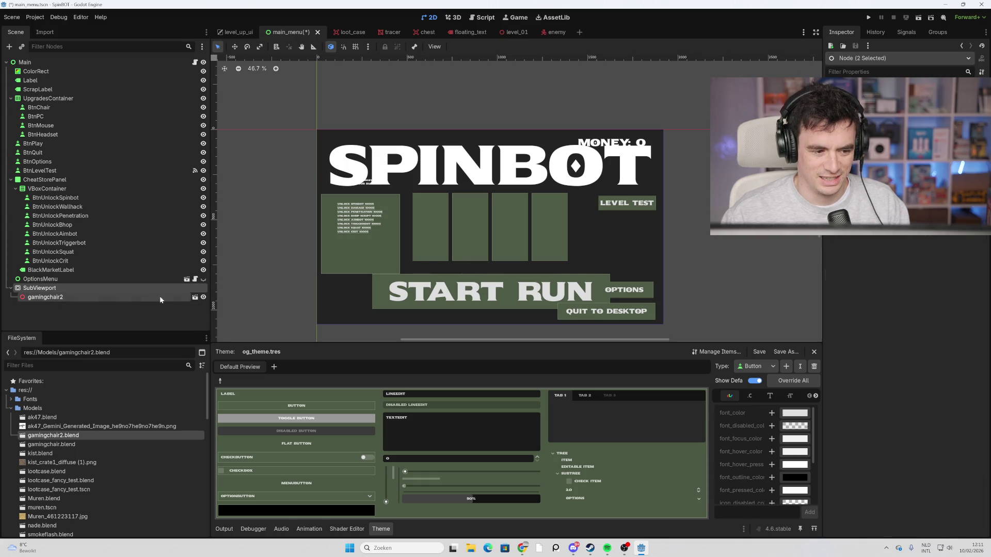
click(63, 288)
click(63, 297)
ctrl+click(62, 290)
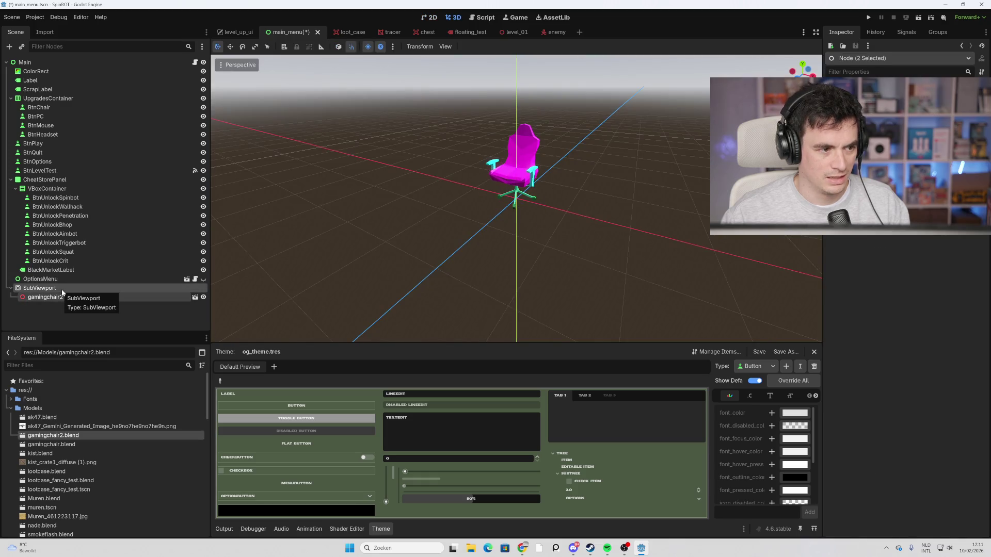
scroll(264, 240, down, 2)
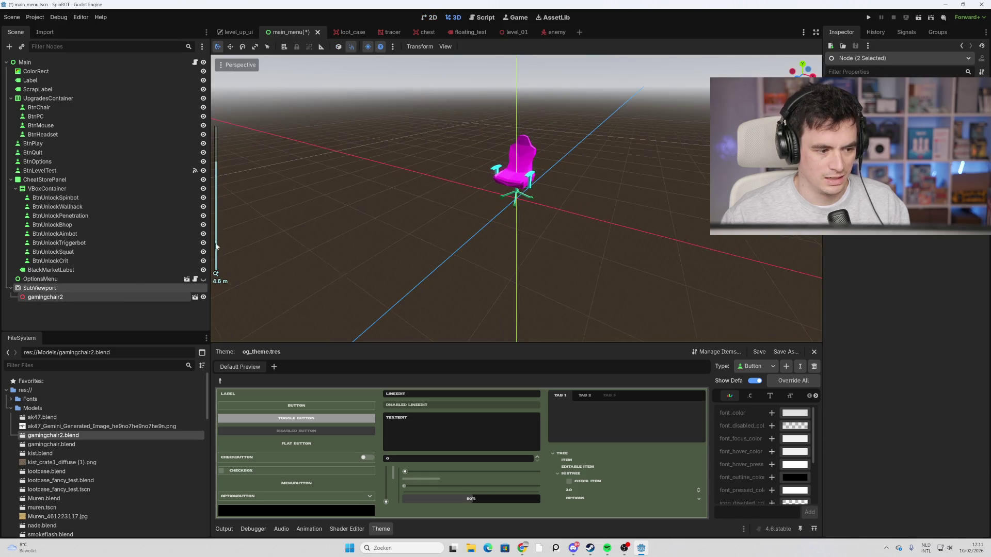
Return to the 2D menu layout and select the SubViewport node.
double_click(103, 288)
key(Escape)
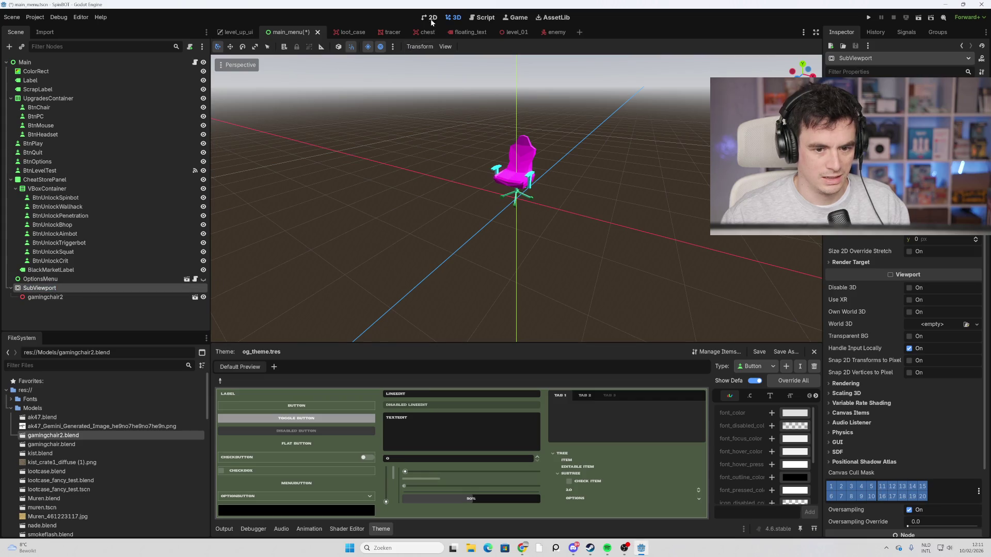
click(431, 17)
click(82, 279)
click(82, 242)
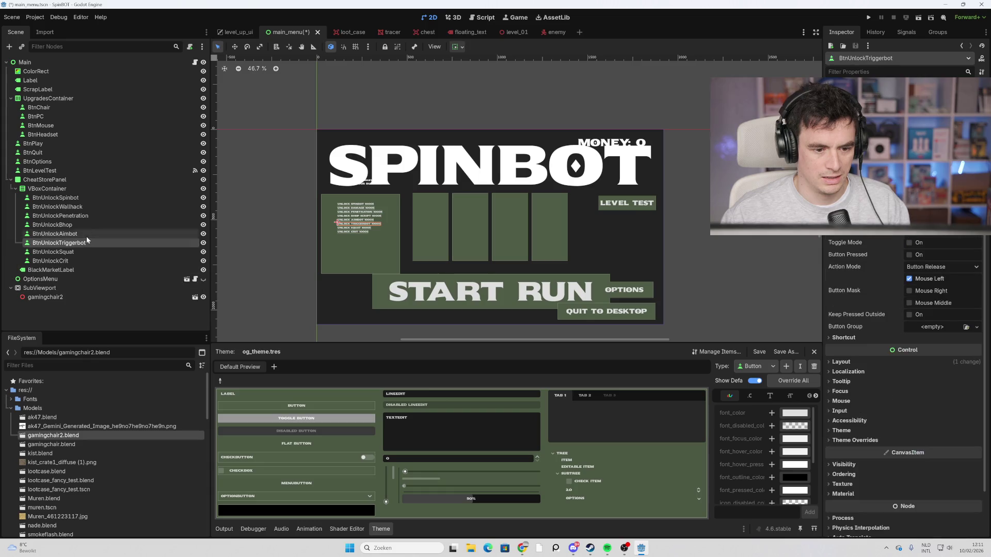
click(66, 288)
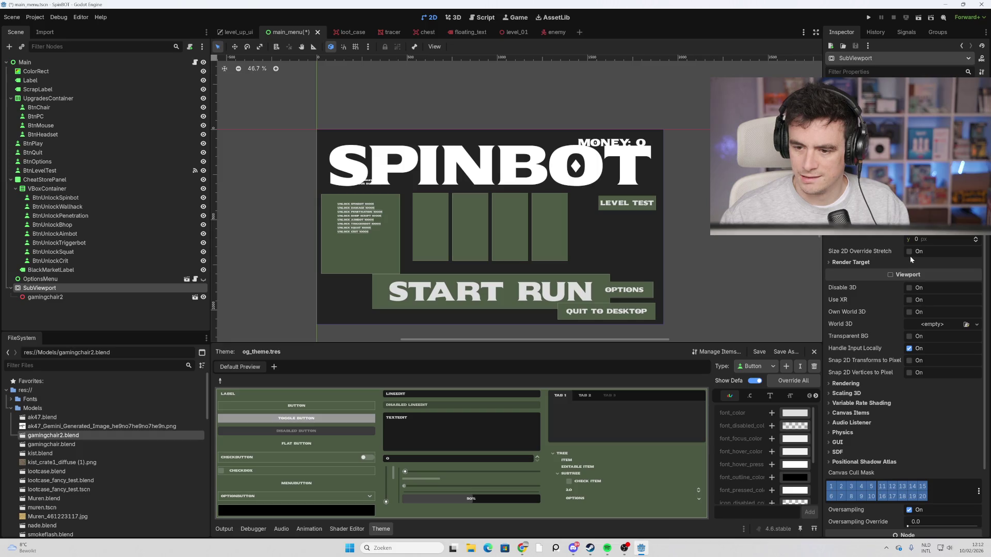
Keep the SubViewport's Render Target Update Mode at When Visible, then select it with gamingchair2.
click(871, 264)
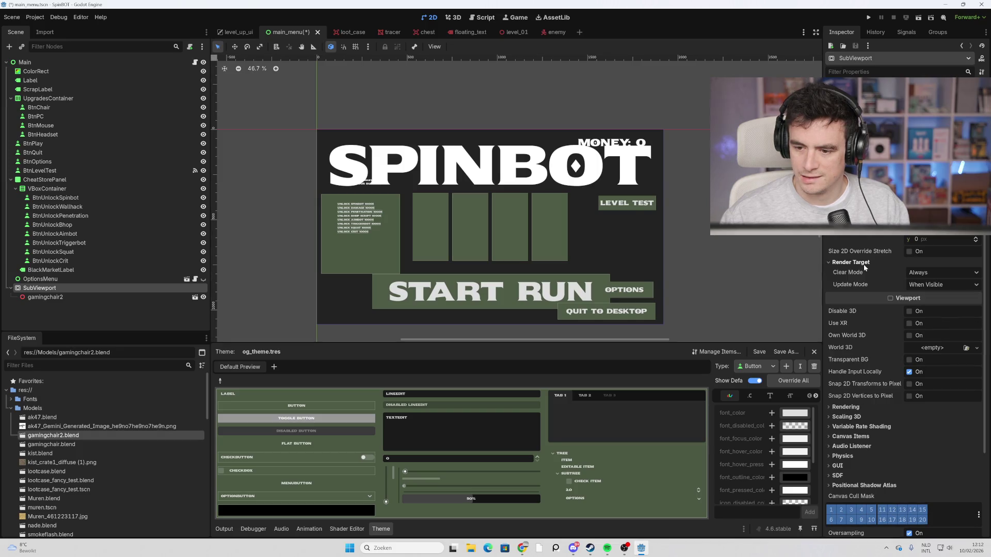
click(930, 289)
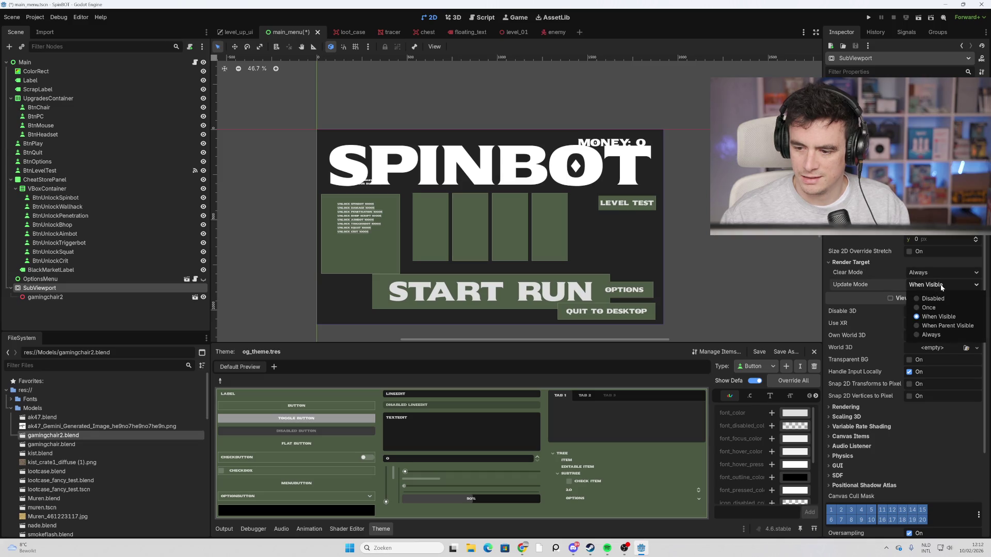
click(941, 287)
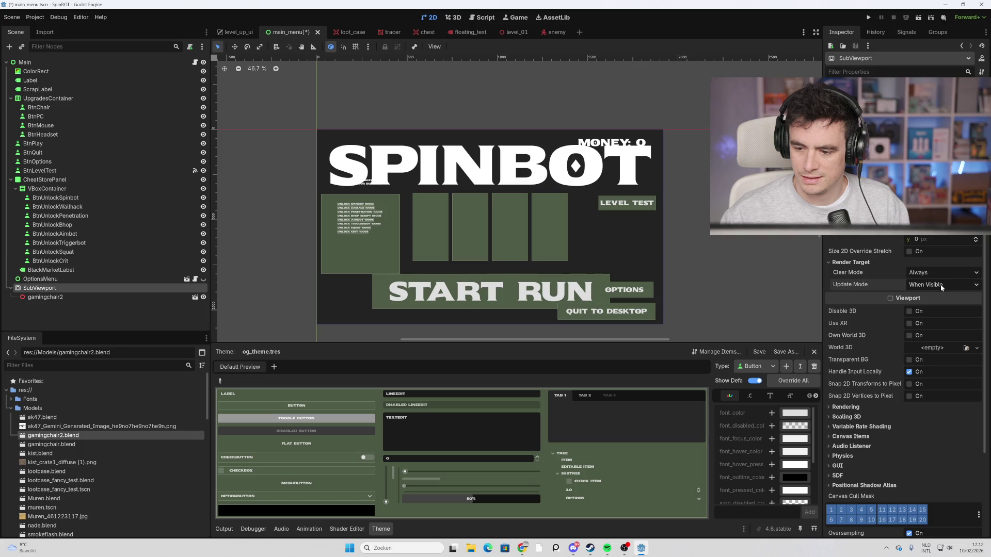
scroll(927, 353, down, 3)
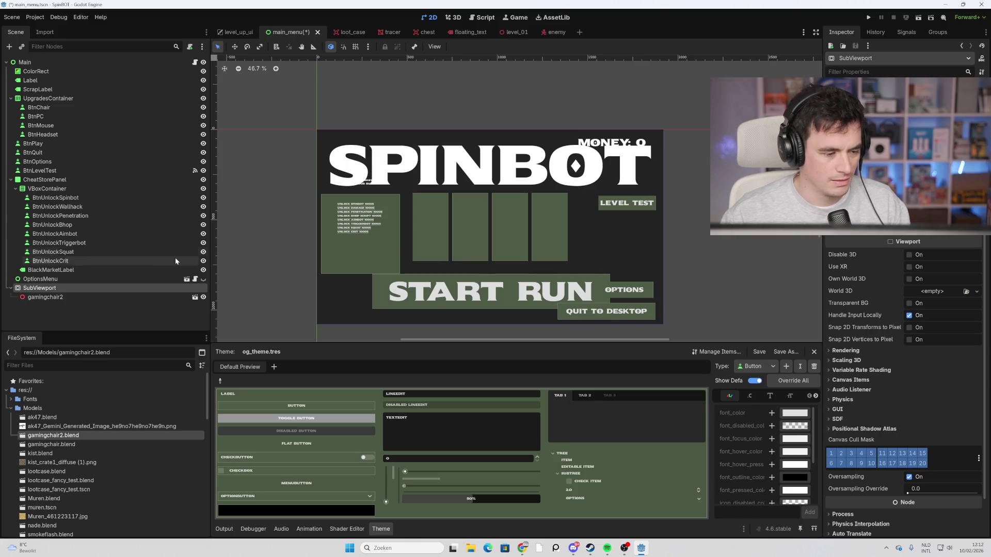
ctrl+click(71, 296)
Move SubViewport and gamingchair2 up the scene tree, then test-run and stop the game.
drag(56, 291, 79, 79)
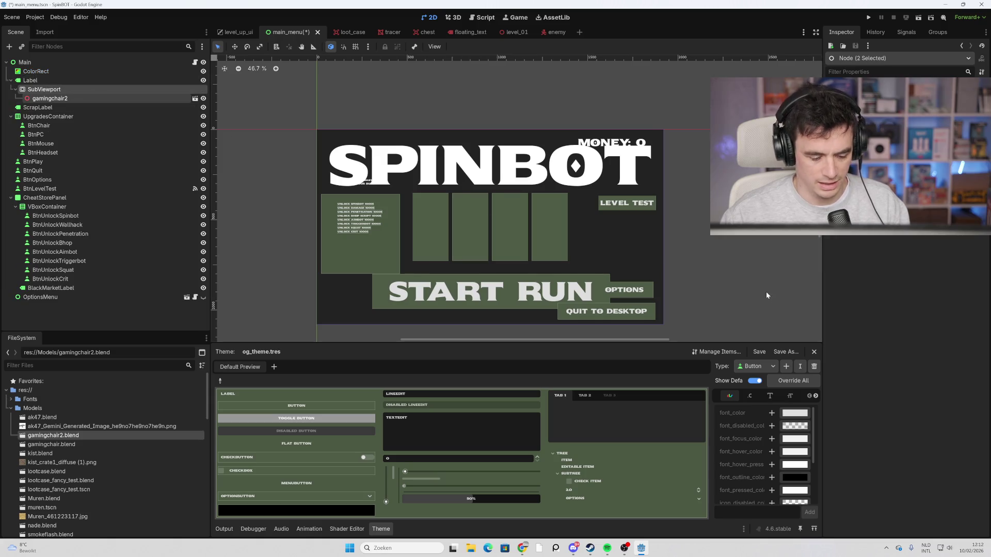
key(F5)
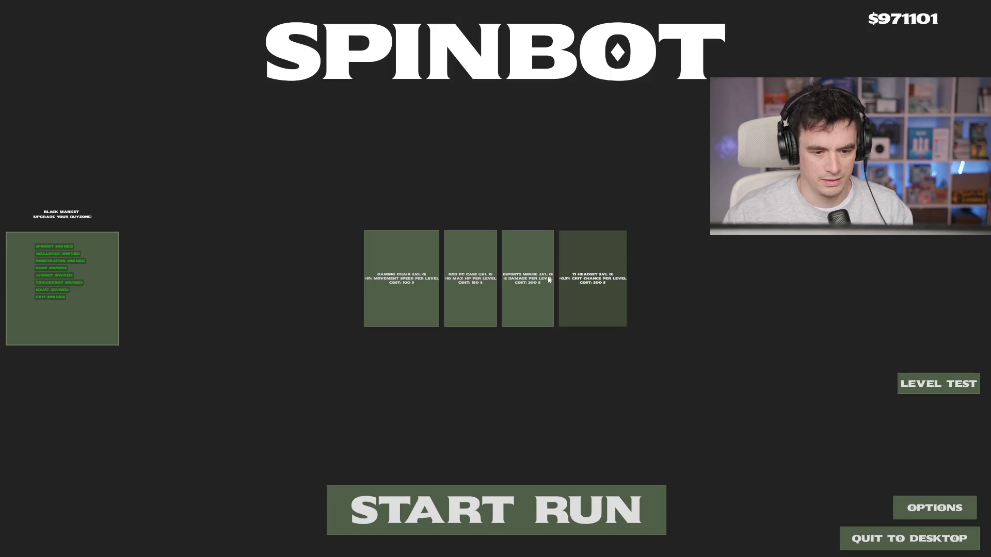
key(F8)
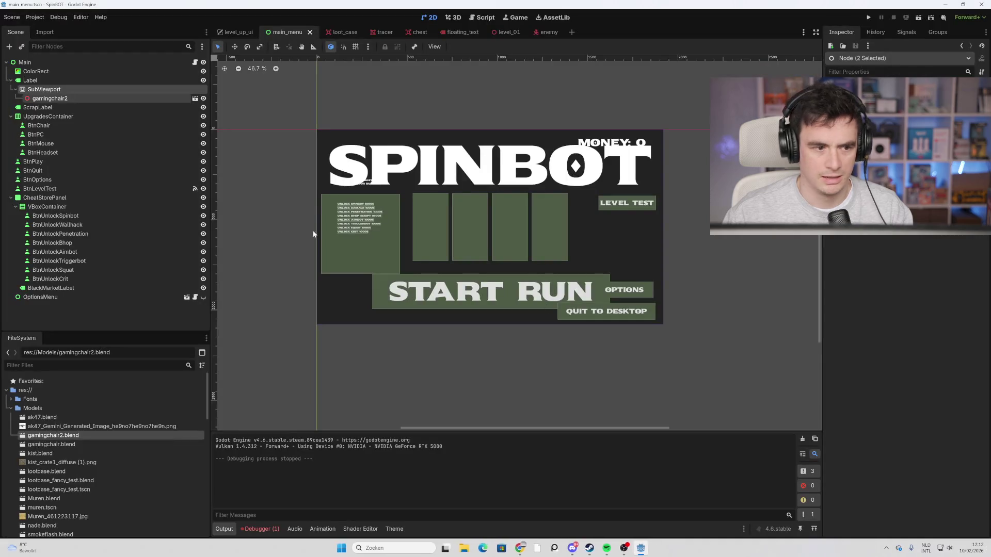
Inspect the chair in the 3D view from above and from a lower angle.
click(68, 98)
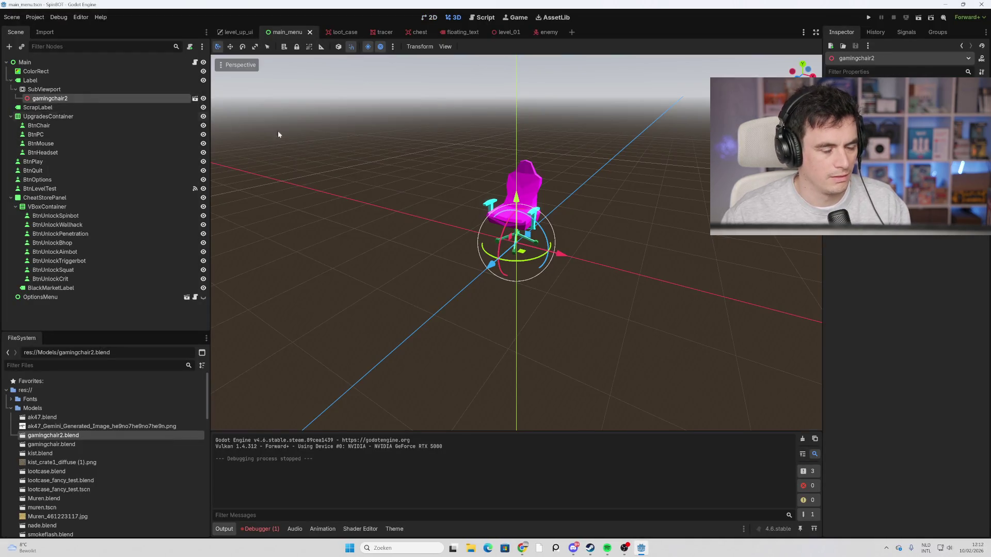
scroll(278, 135, up, 5)
middle_drag(279, 135, 339, 162)
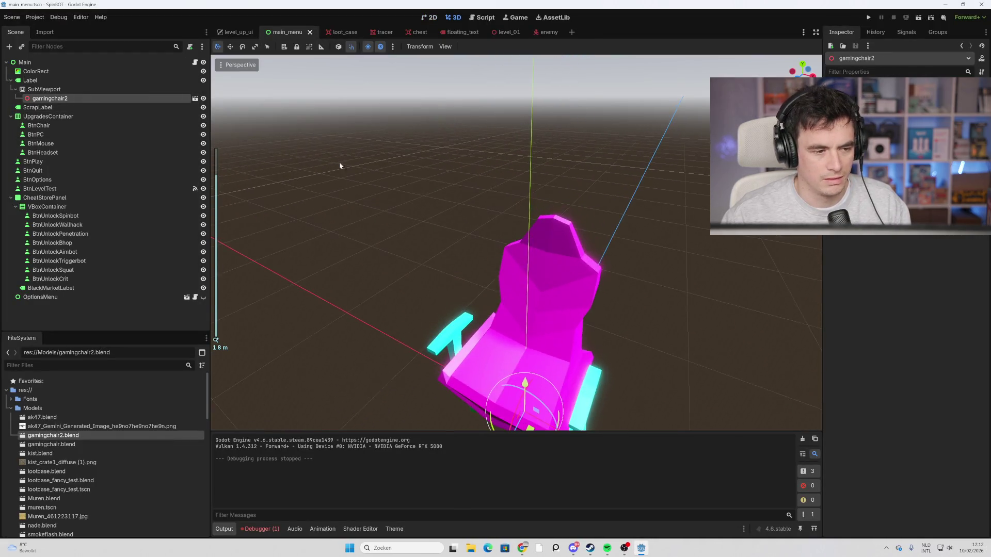
click(49, 89)
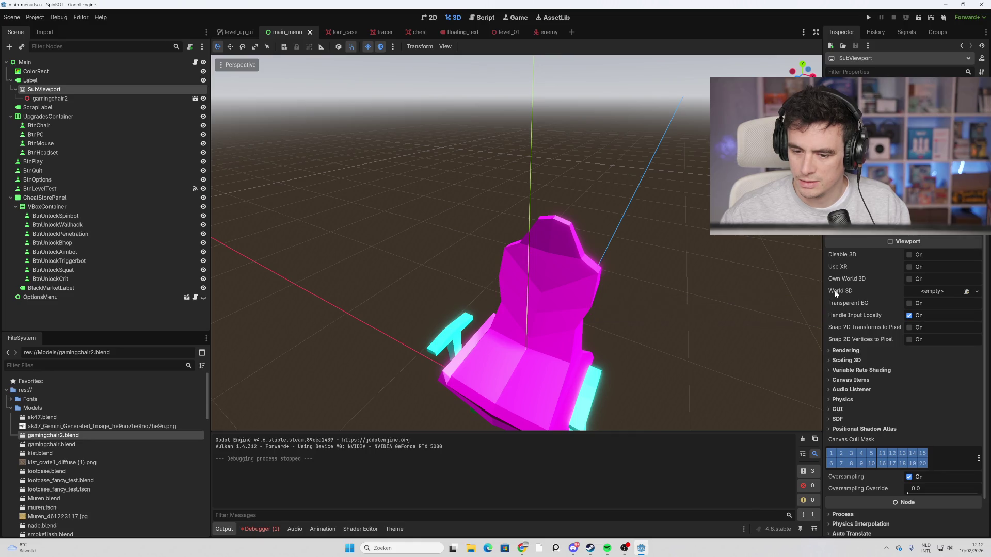
scroll(647, 290, up, 3)
middle_drag(647, 289, 656, 251)
scroll(652, 266, down, 4)
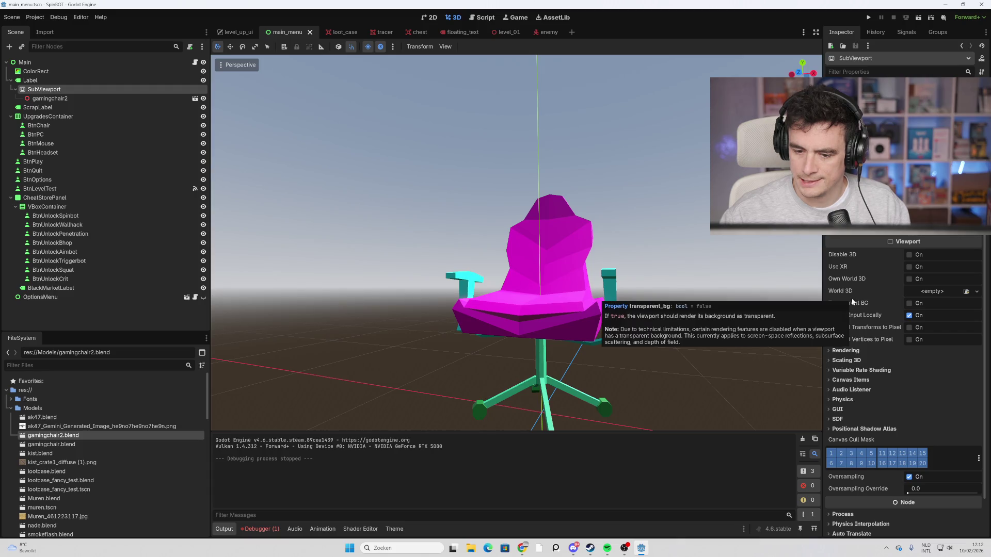
Enable Transparent BG on the SubViewport and drag it with gamingchair2 onto Main.
click(909, 303)
scroll(910, 306, up, 2)
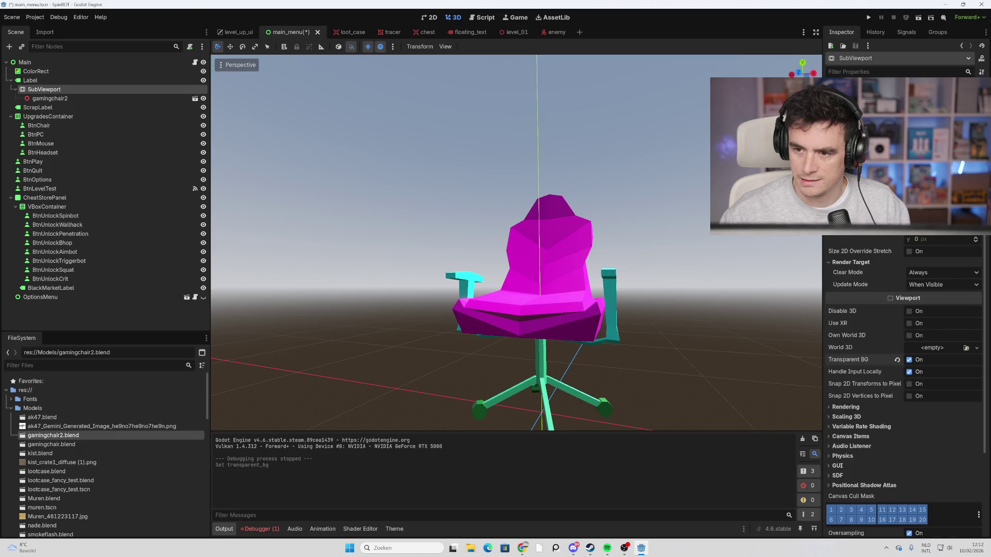
ctrl+click(65, 98)
drag(64, 98, 46, 61)
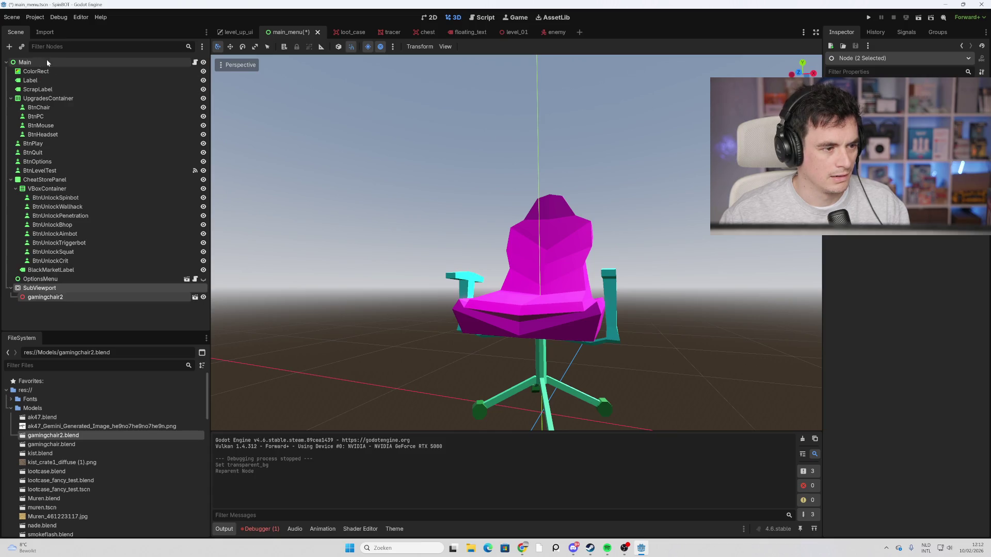
Switch to the 2D view of the main menu and select the SubViewport.
click(428, 18)
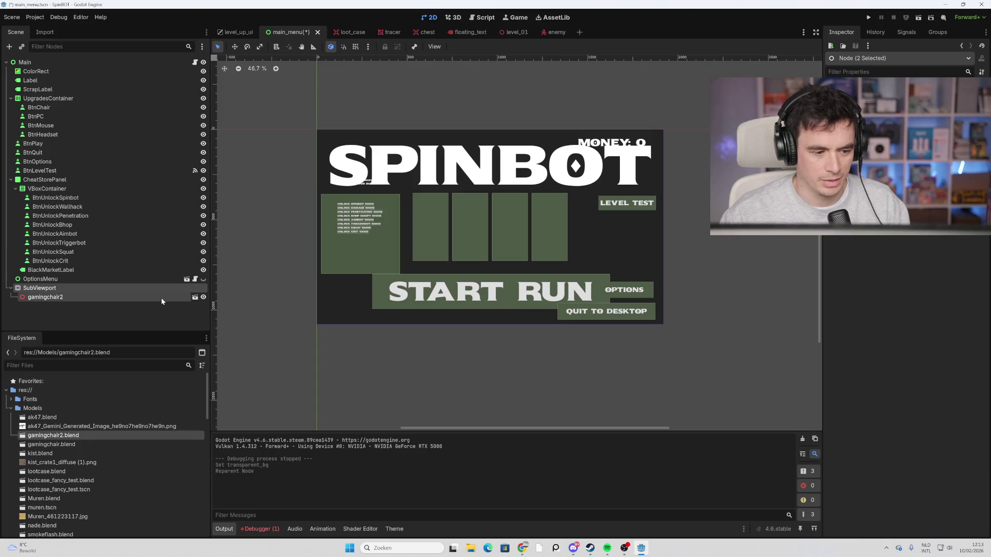
click(129, 289)
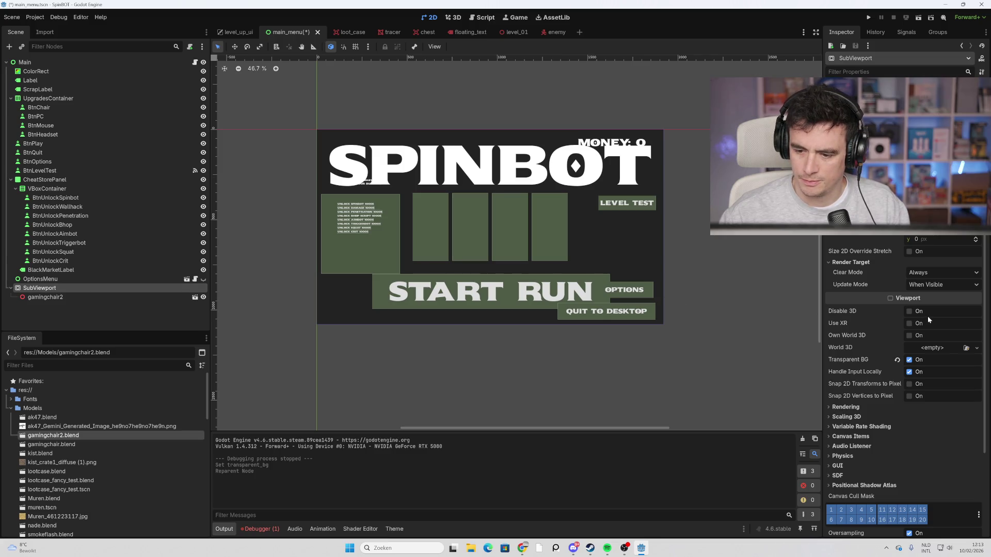
scroll(920, 318, down, 4)
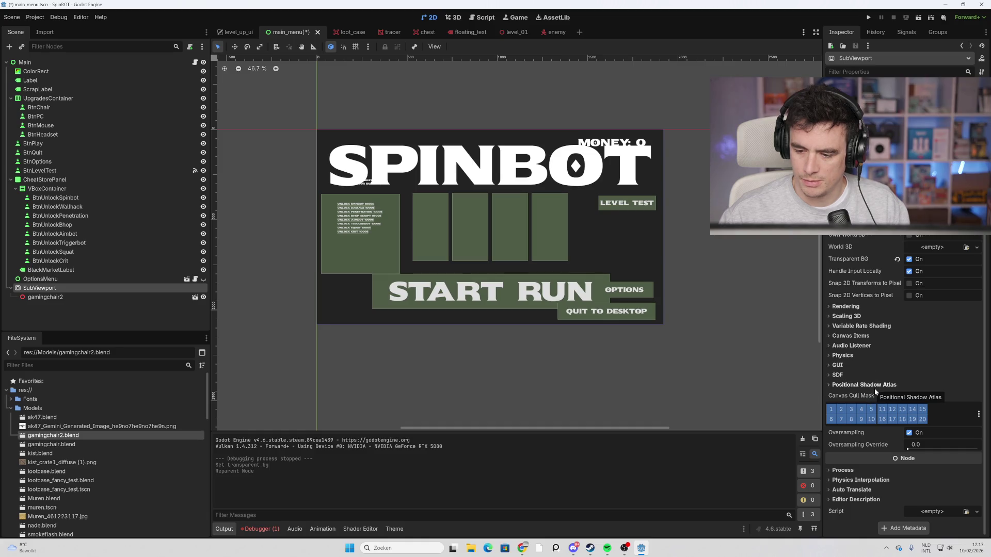
Review the SubViewport's GUI and Process settings, leaving Process Mode on Inherit.
click(855, 367)
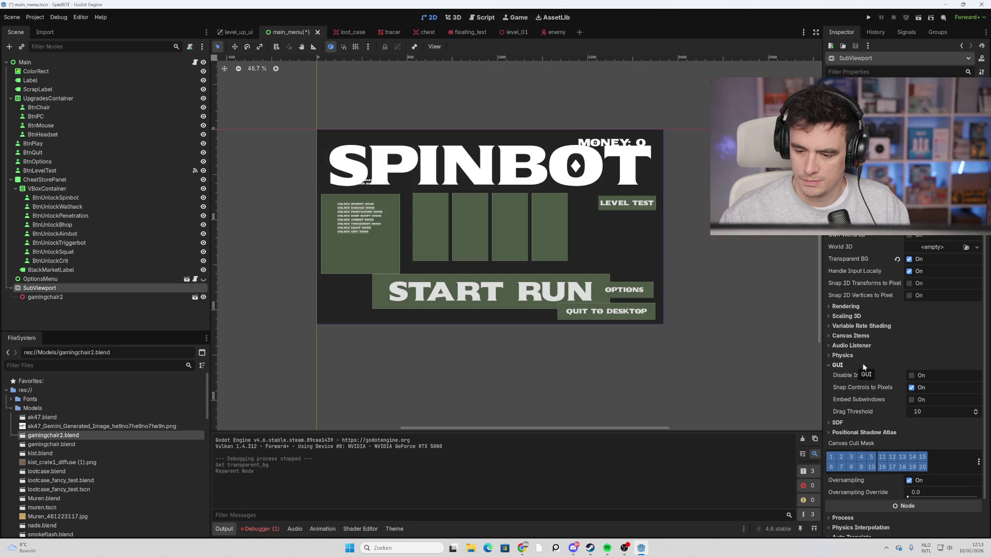
click(906, 366)
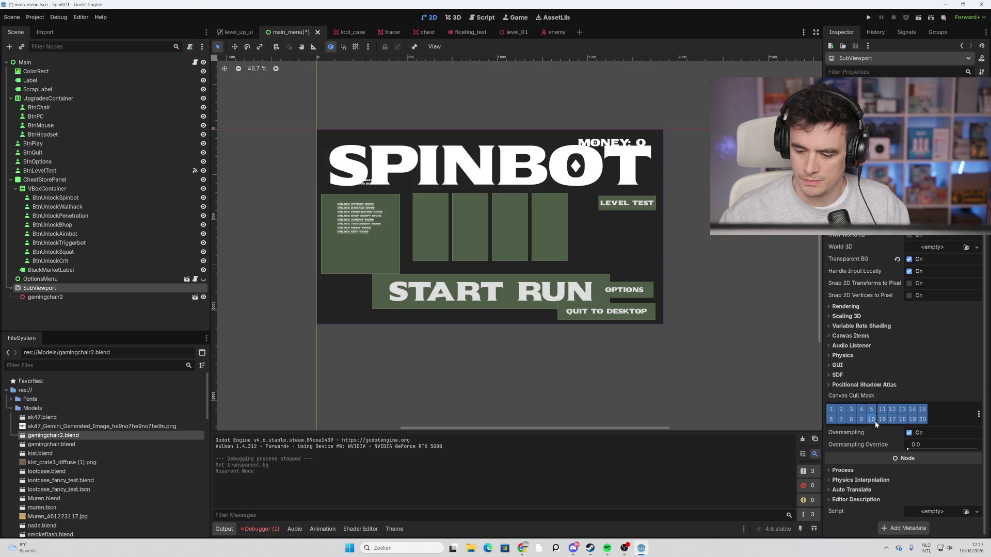
click(880, 472)
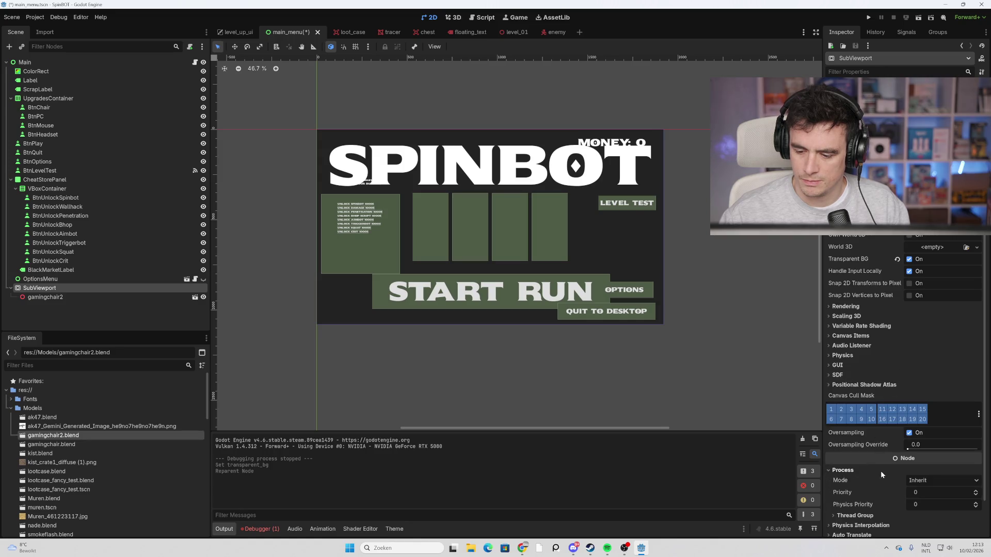
click(943, 479)
click(943, 478)
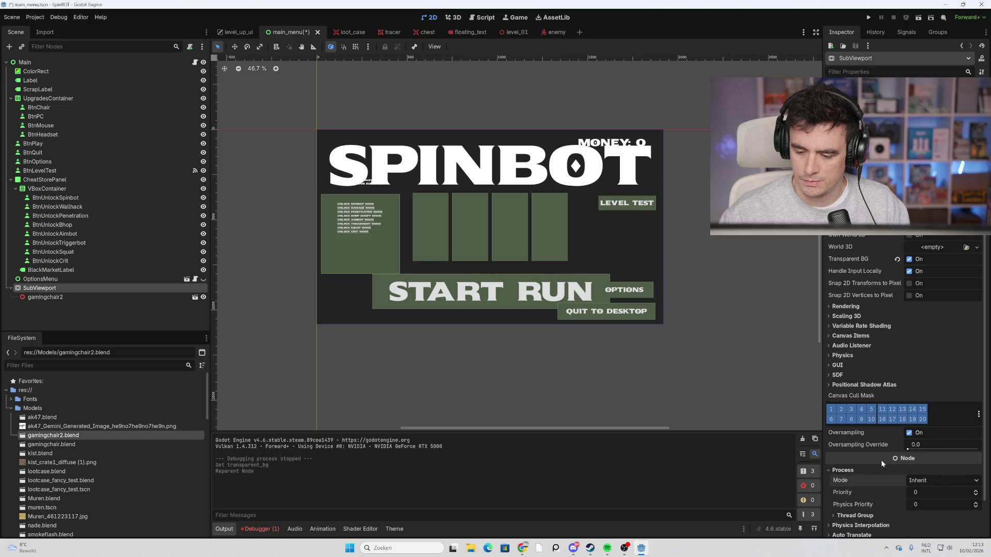
scroll(880, 459, down, 2)
scroll(881, 449, up, 5)
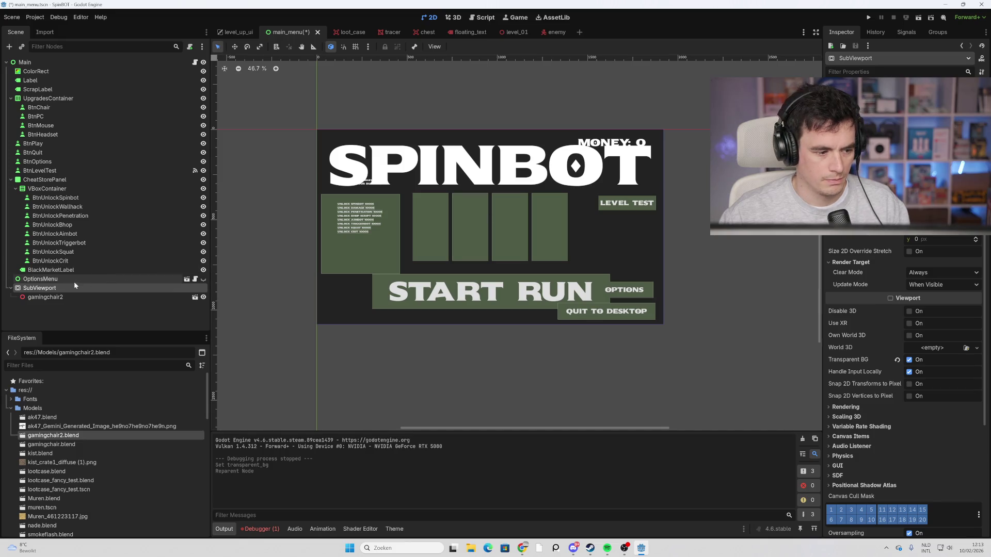
Add a Camera3D as a child of the SubViewport.
right_click(59, 288)
click(77, 295)
text(camera)
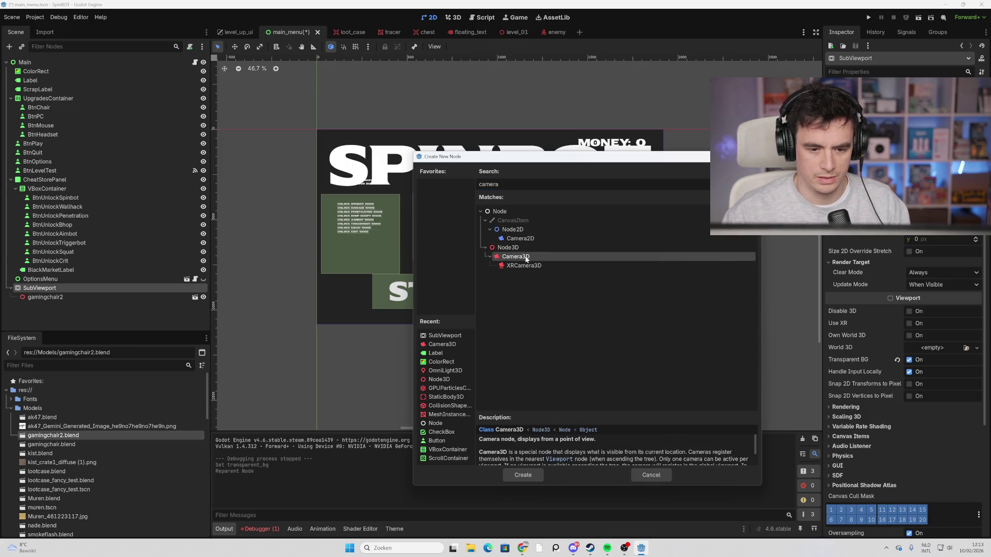
double_click(525, 257)
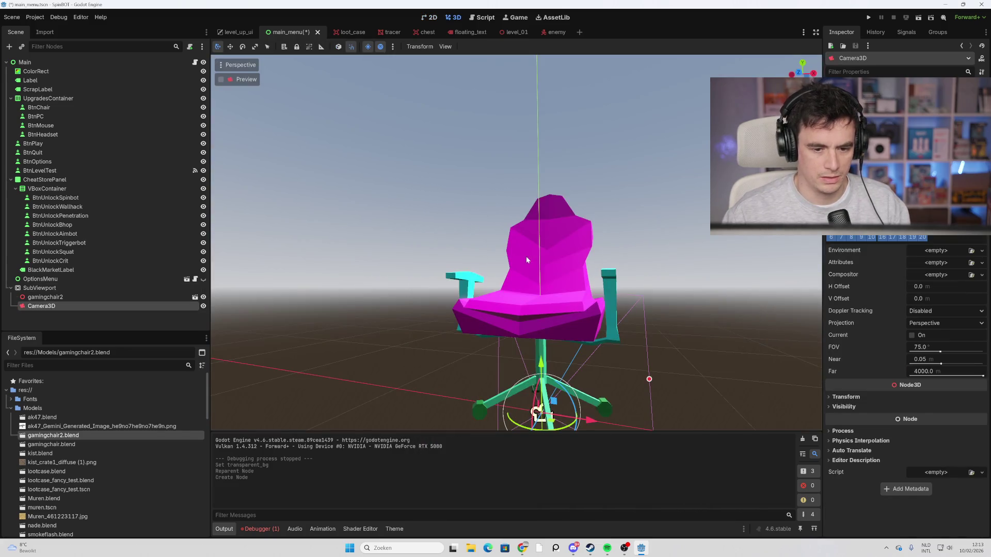
Orbit the view to check the chair, then adjust the SubViewport's size, undoing a Size 2D Override change.
click(80, 288)
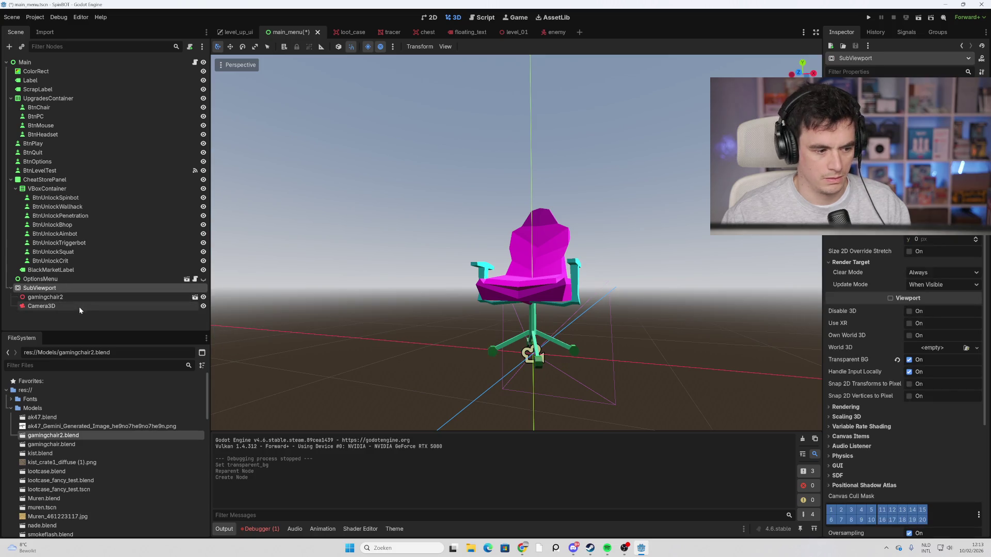
click(79, 306)
middle_drag(522, 270, 577, 326)
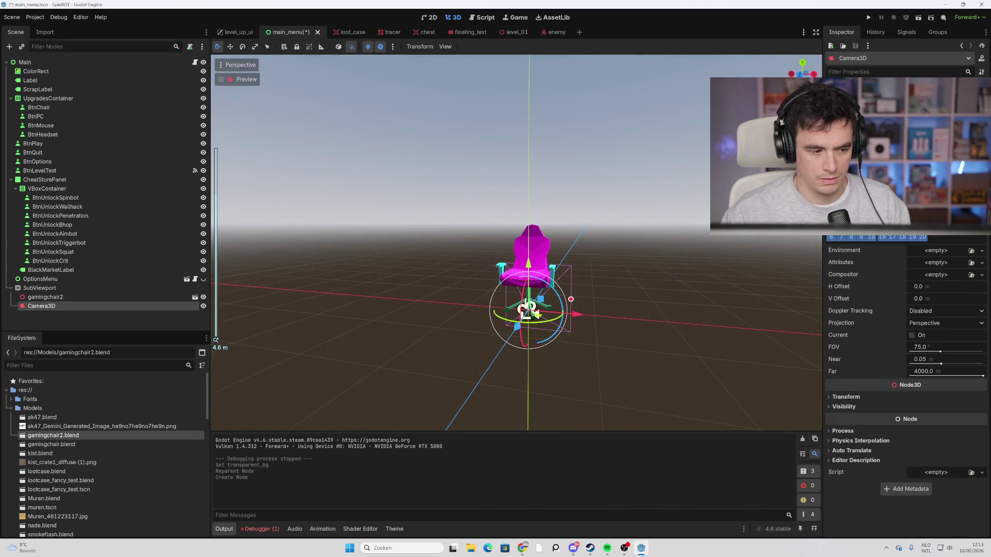
click(83, 288)
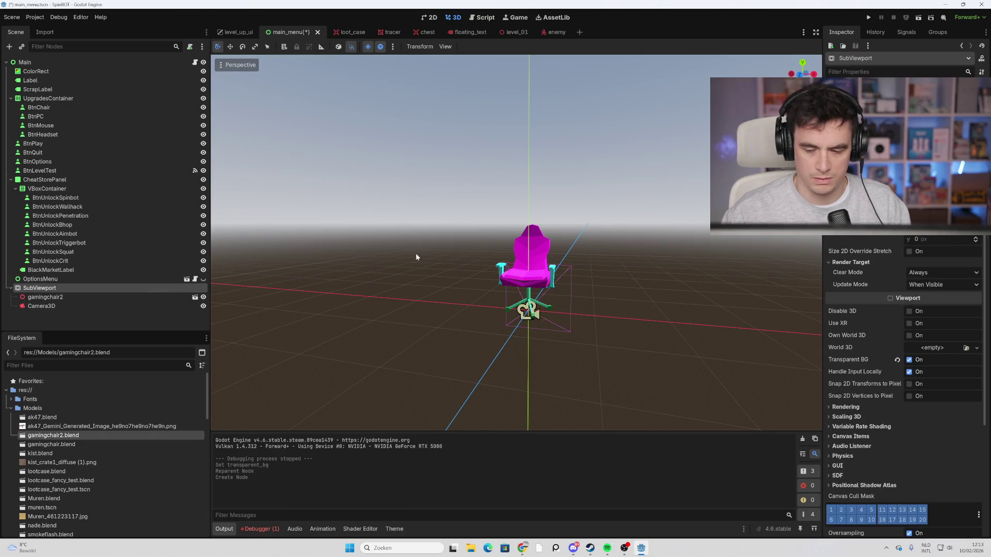
key(Return)
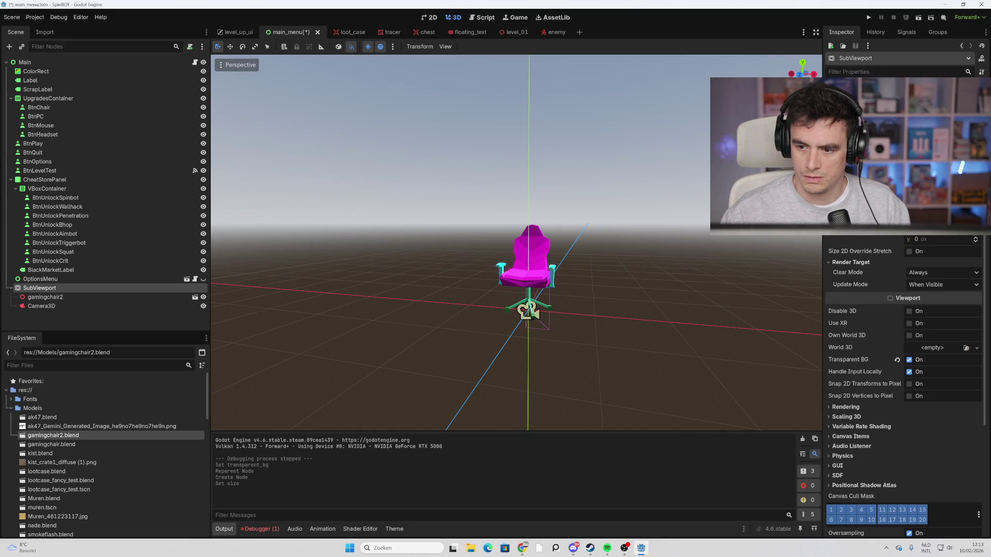
key(Return)
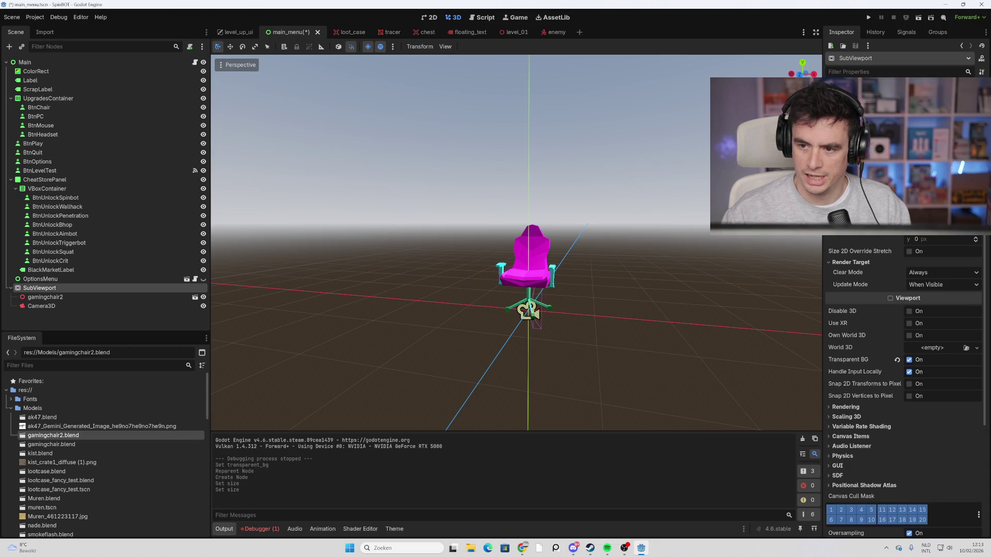
drag(918, 240, 938, 240)
key(ctrl+z)
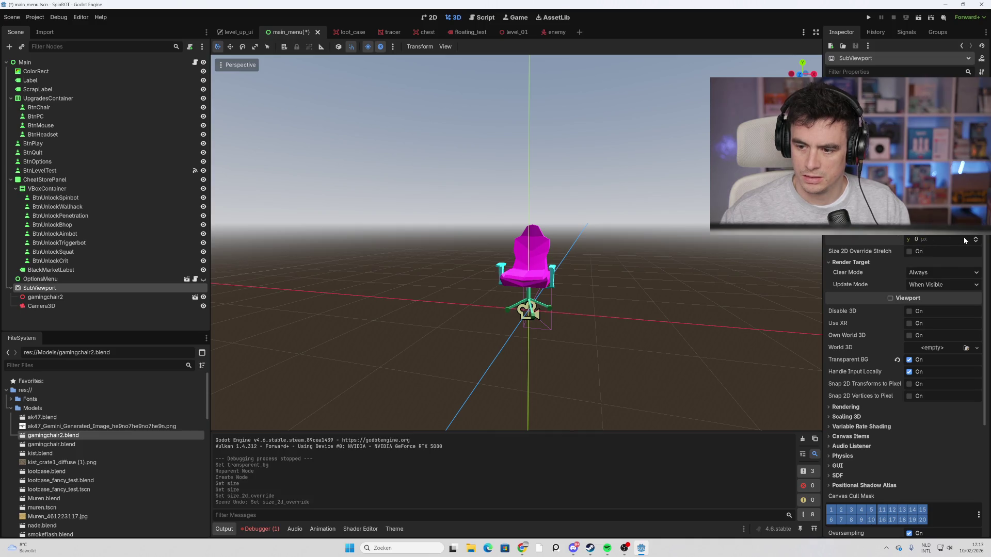
click(939, 239)
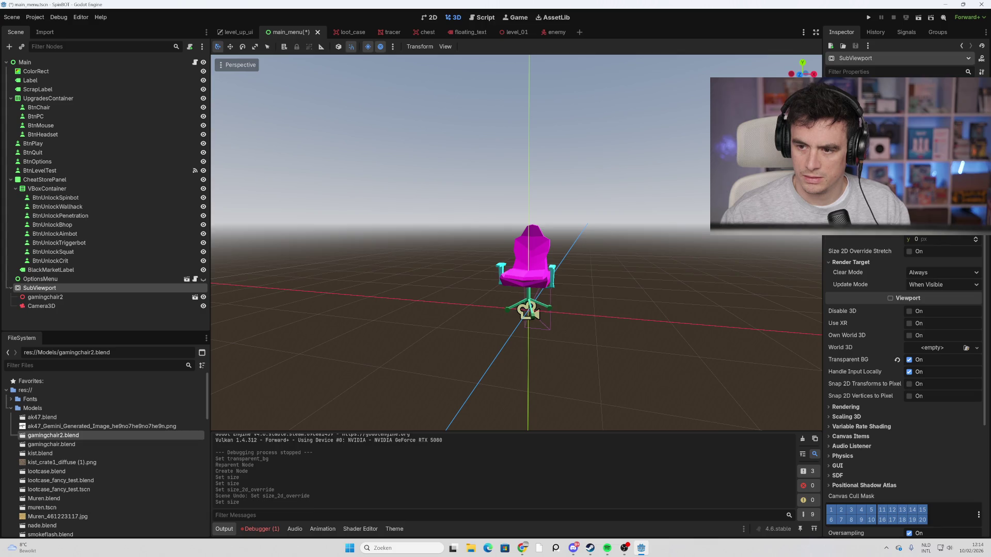
scroll(473, 318, up, 2)
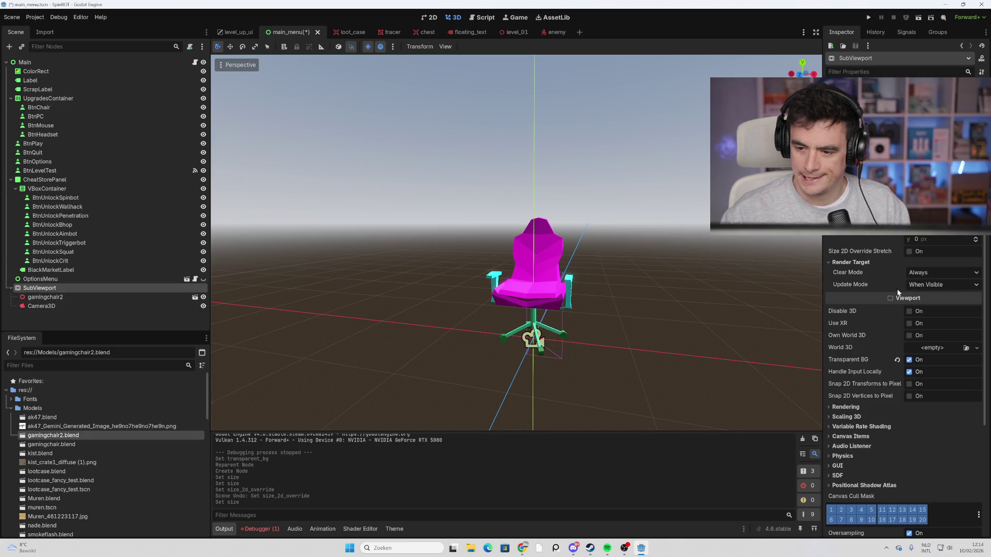
Delete the SubViewport along with its gaming chair and camera.
shift+click(78, 307)
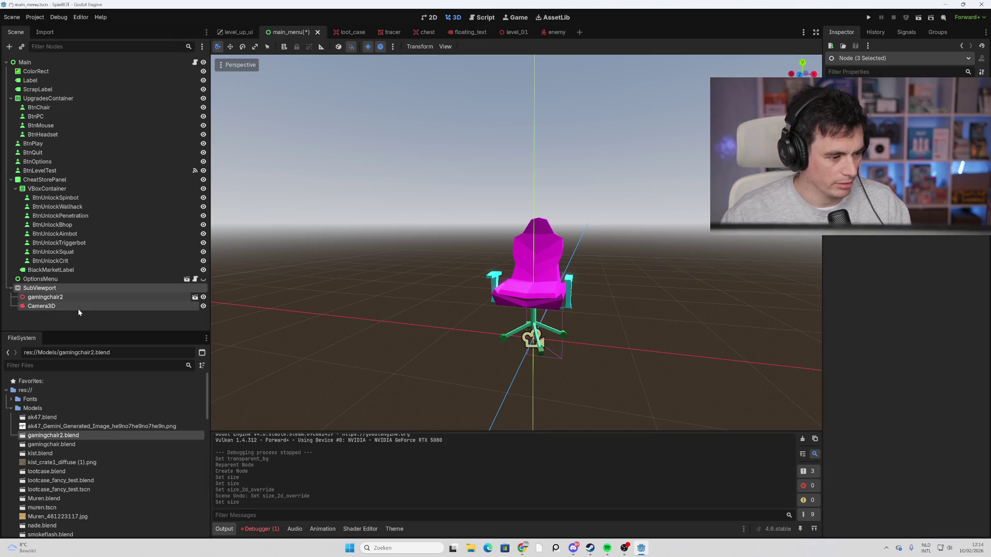
key(Delete)
click(467, 286)
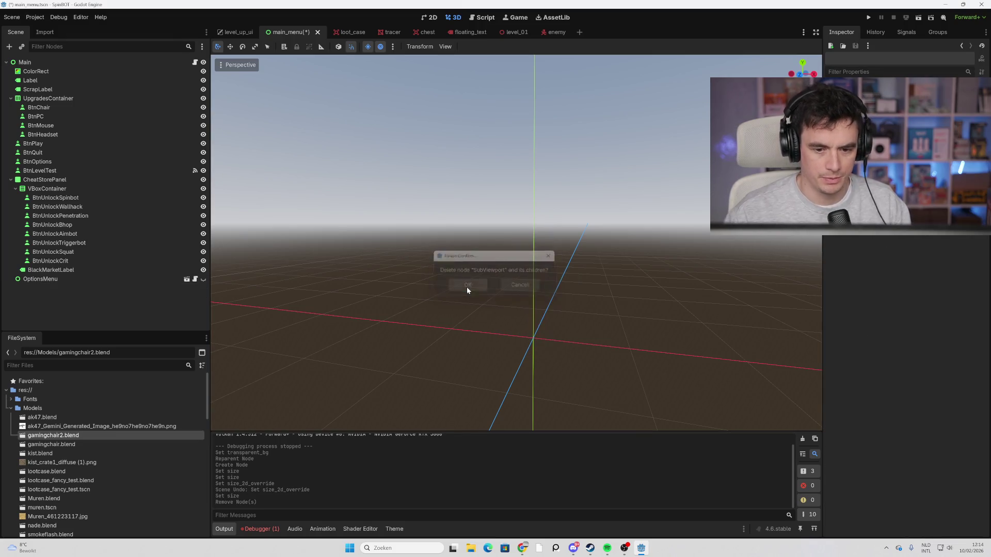